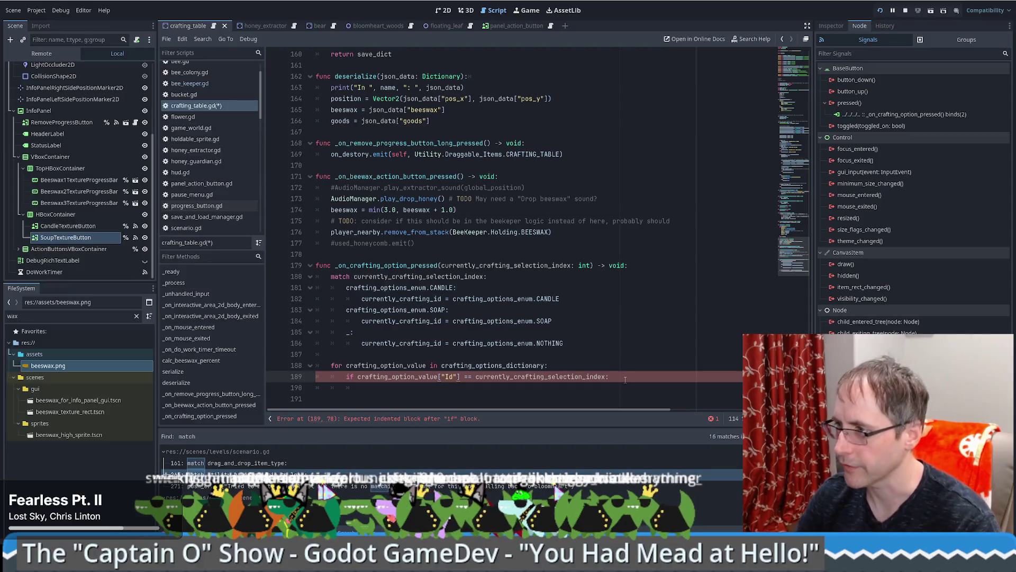
Step: Start line 190 with crafting_option_value[ and bring up SoupTextureButton's properties in the Inspector
{"action": "key", "text": "Return"}
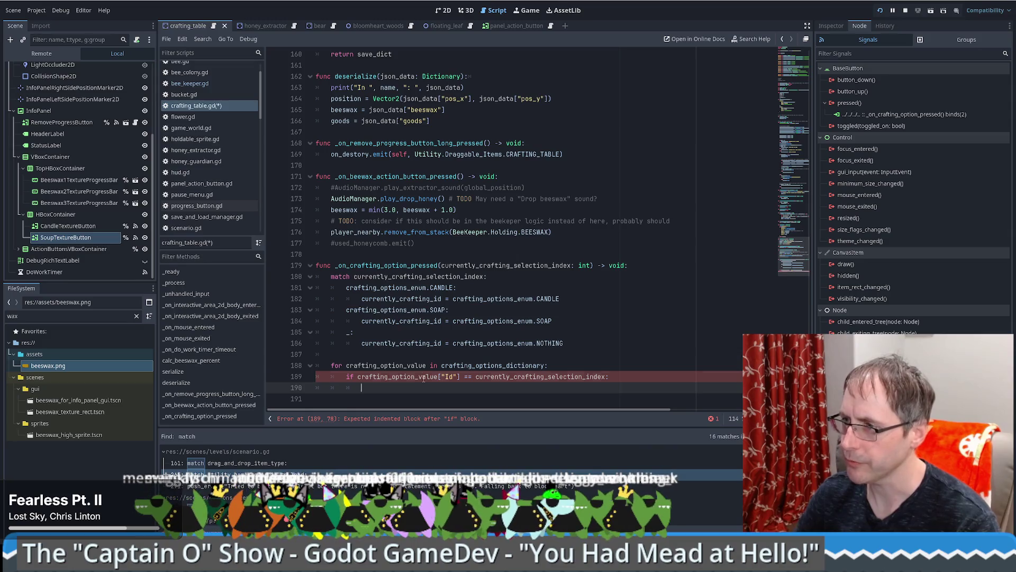
{"action": "type", "text": "crafting_option_value[\"Node"}
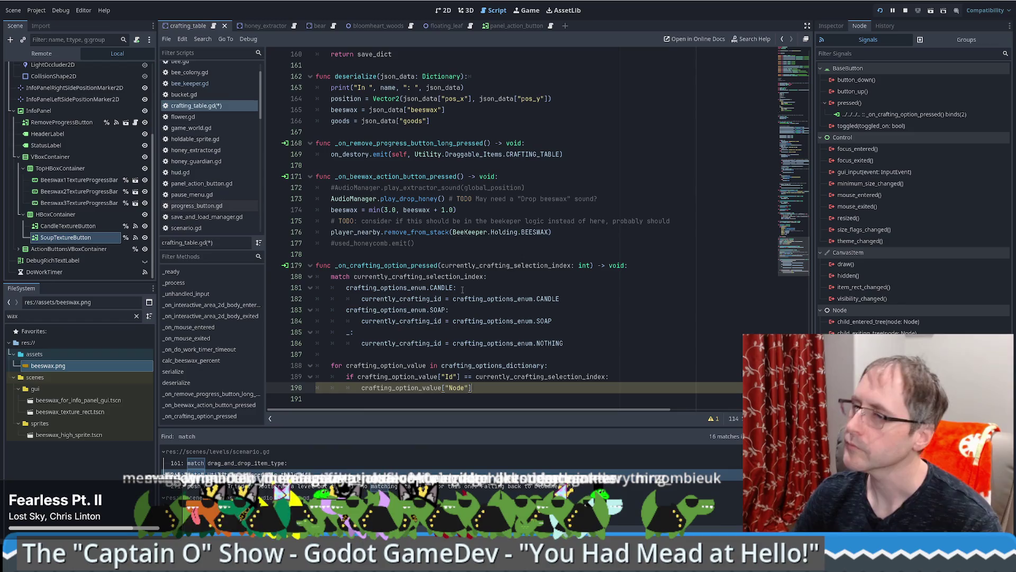
{"action": "left_click", "coordinate": [81, 238]}
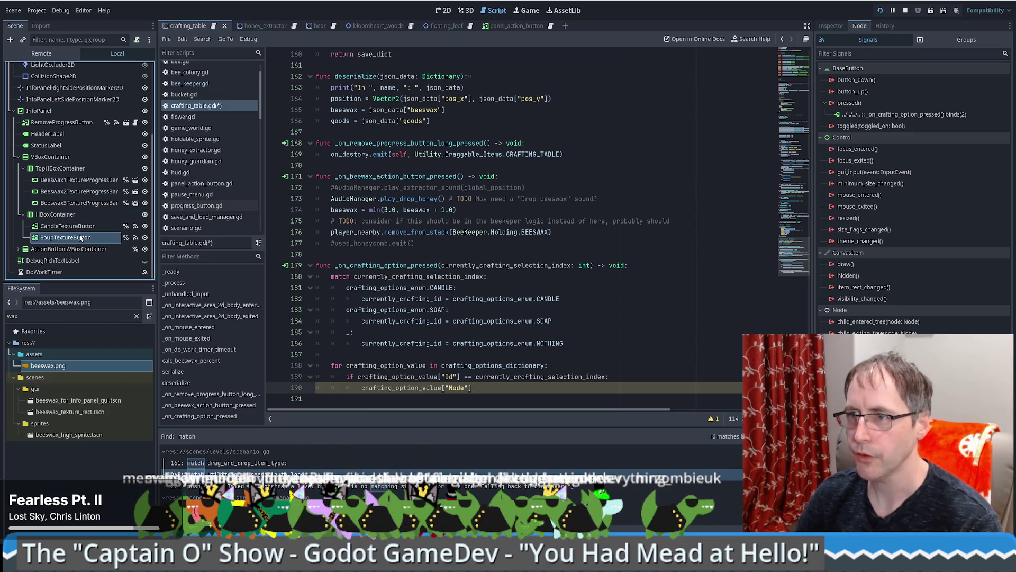
{"action": "left_click", "coordinate": [832, 26]}
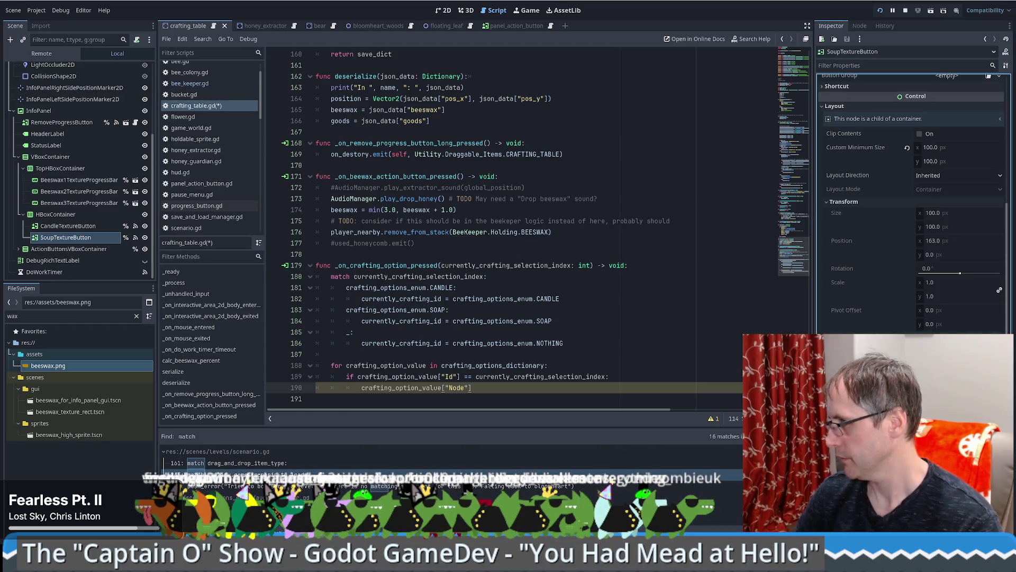
{"action": "scroll", "coordinate": [910, 201], "scroll_direction": "down", "scroll_amount": 3}
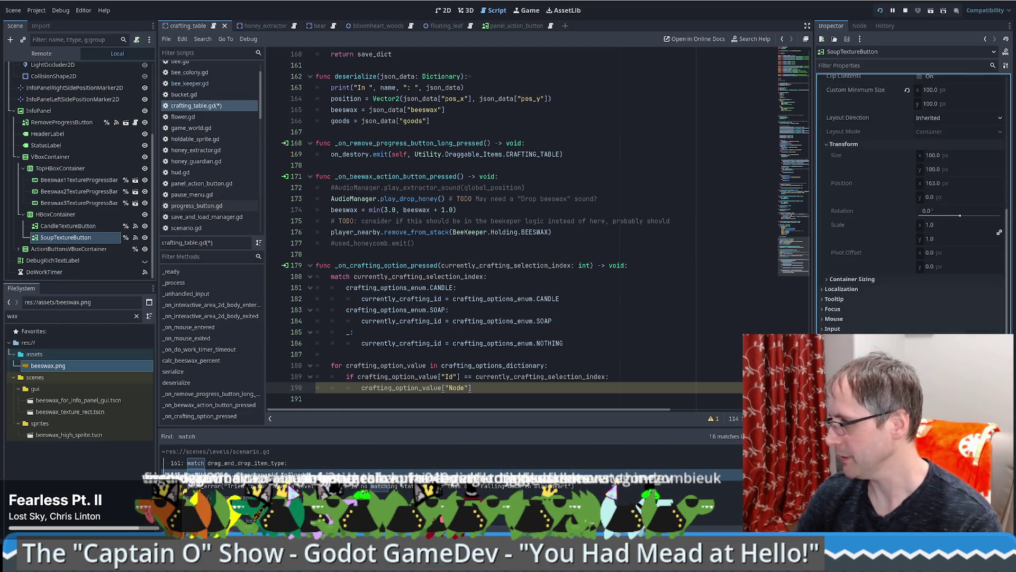
{"action": "left_click", "coordinate": [440, 12]}
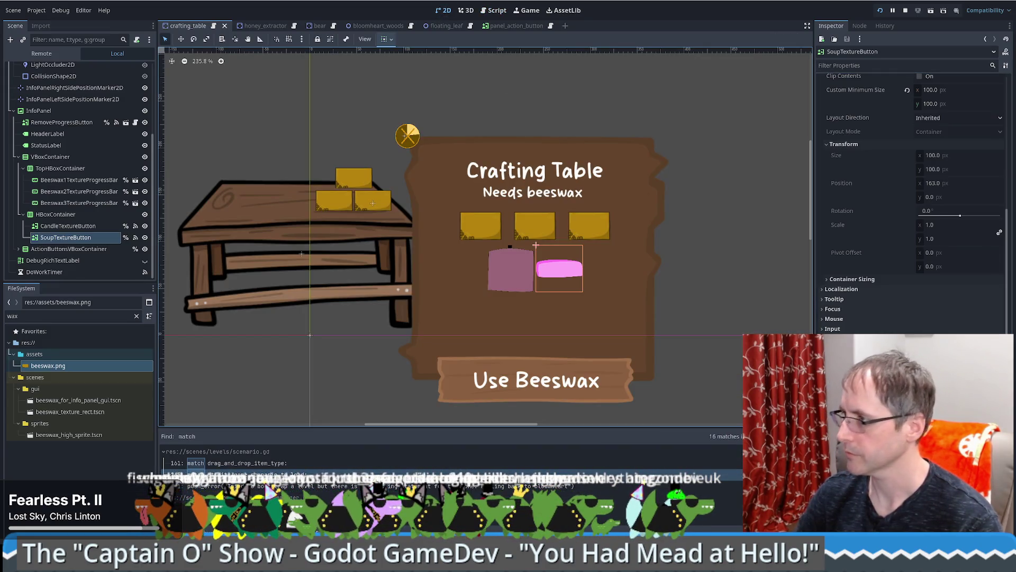
Step: Trial a darker purple self-modulate tint on the soup option, then return to crafting_table.gd
{"action": "left_click", "coordinate": [945, 267]}
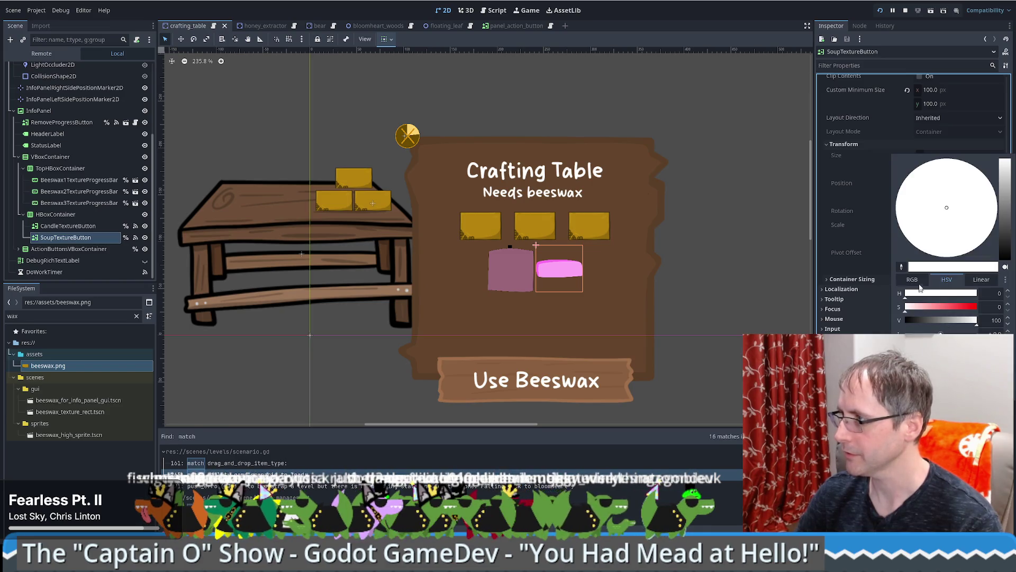
{"action": "left_click_drag", "start_coordinate": [940, 334], "coordinate": [933, 333]}
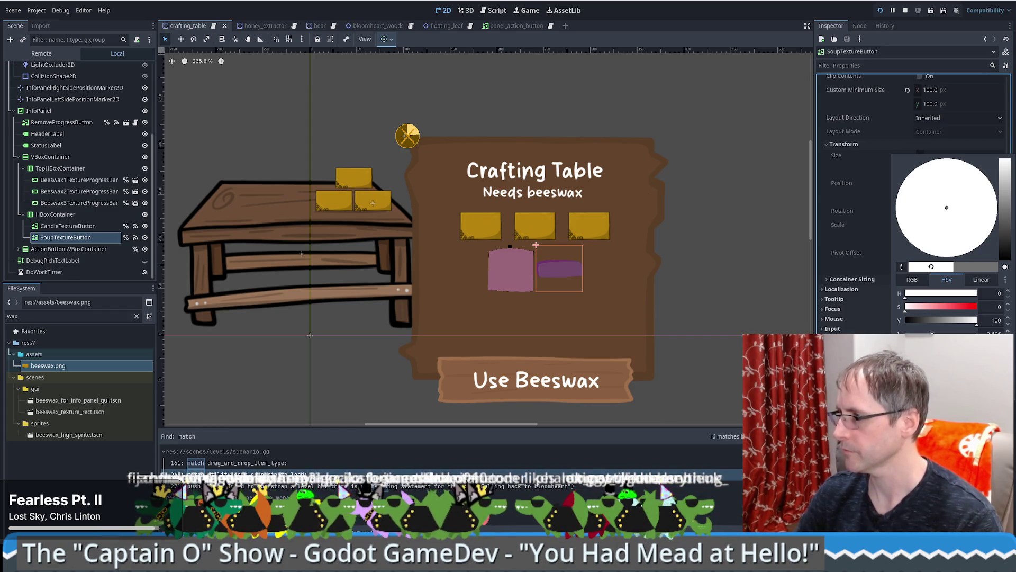
{"action": "left_click", "coordinate": [888, 308]}
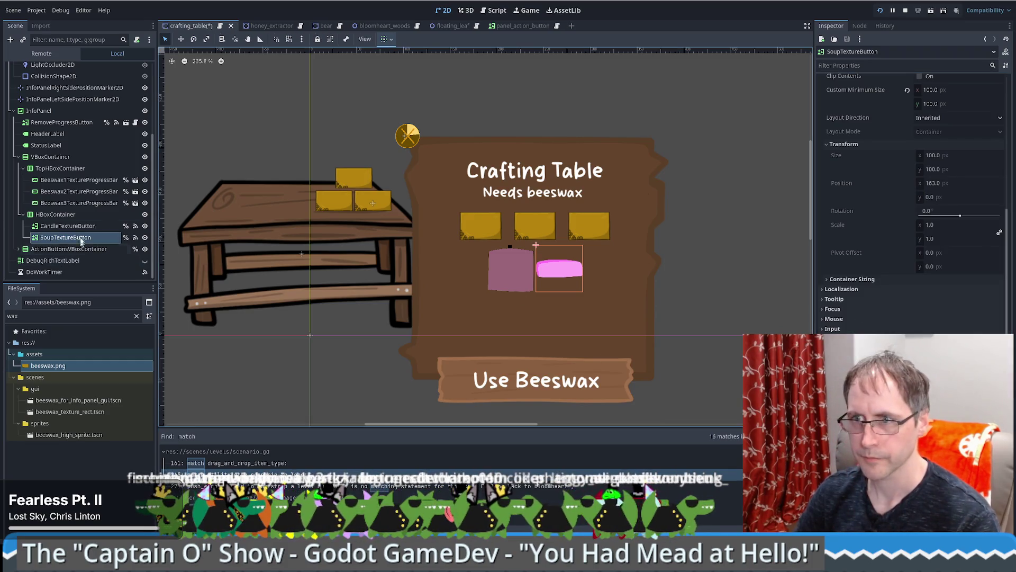
{"action": "left_click", "coordinate": [220, 25]}
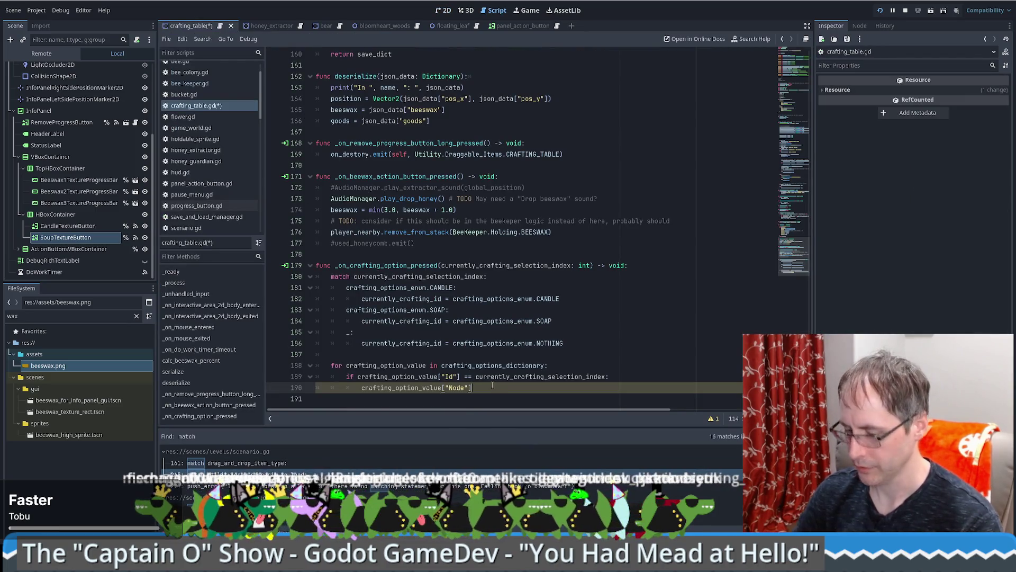
Step: Finish line 190 as .self_modulate = Color.WHITE on the matching option's Node
{"action": "type", "text": "."}
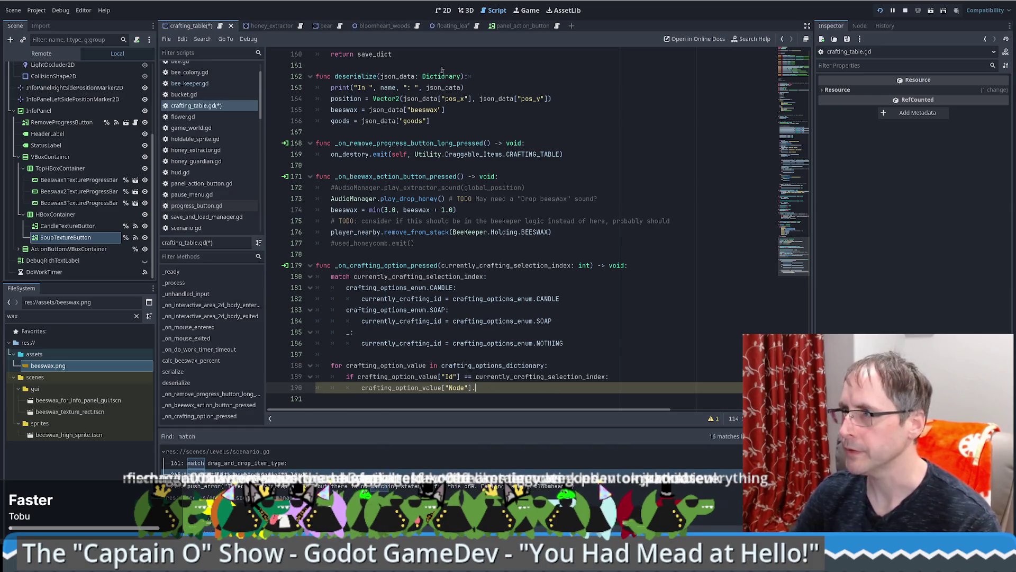
{"action": "left_click", "coordinate": [70, 236]}
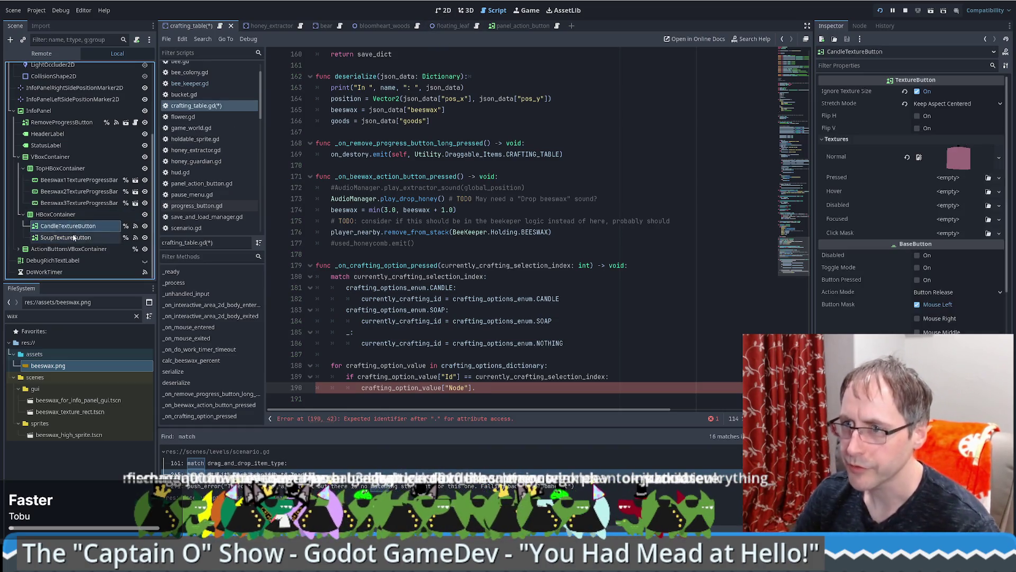
{"action": "left_click_drag", "start_coordinate": [847, 392], "coordinate": [500, 390]}
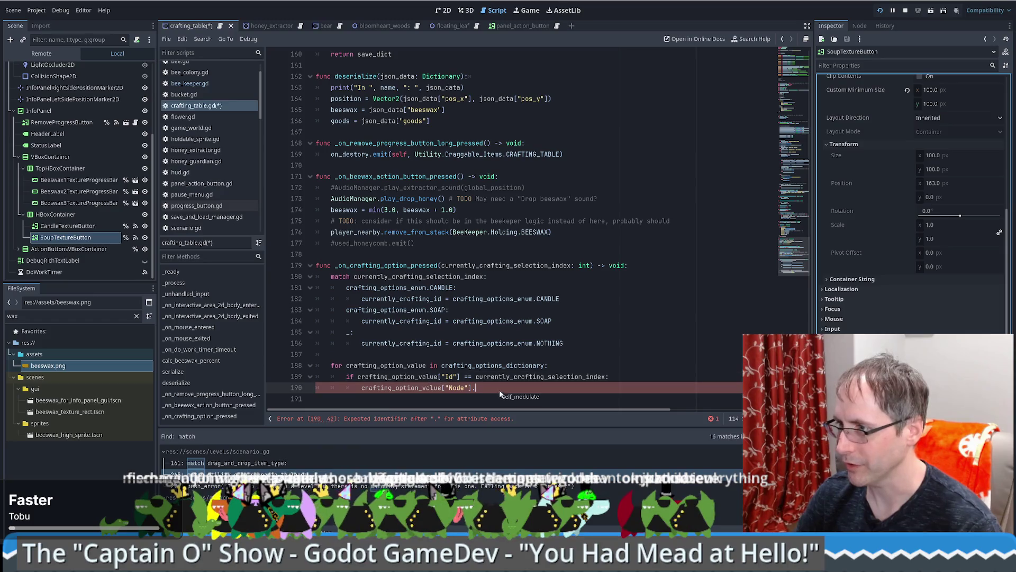
{"action": "left_click", "coordinate": [541, 392]}
{"action": "key", "text": "BackSpace"}
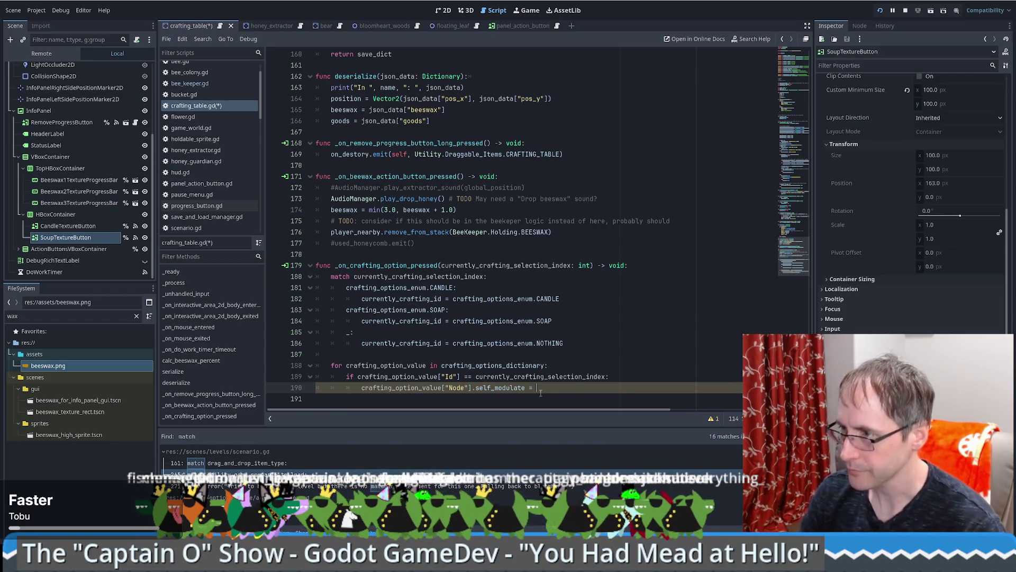
{"action": "type", "text": "Color."}
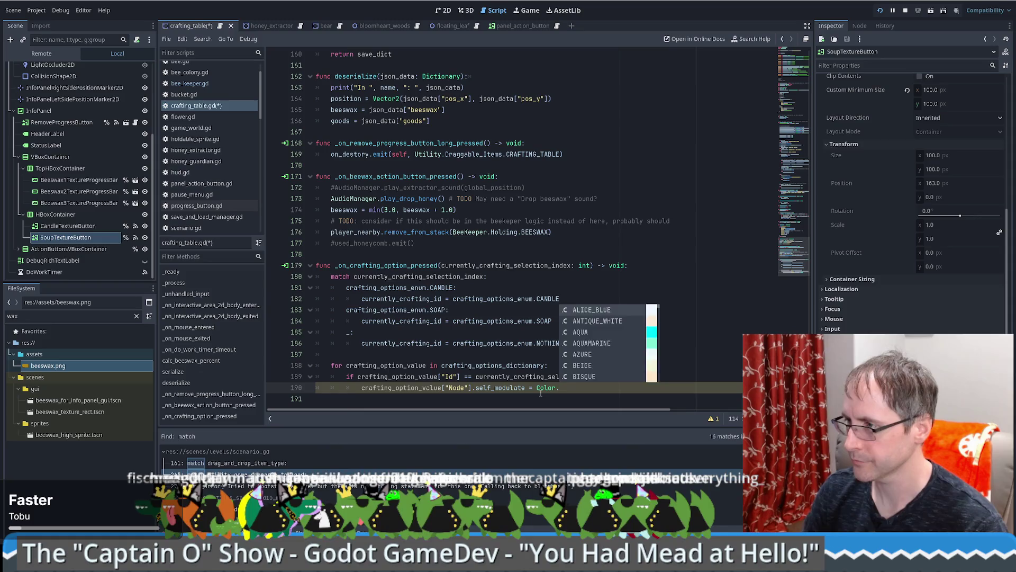
{"action": "type", "text": "whi"}
{"action": "key", "text": "Return"}
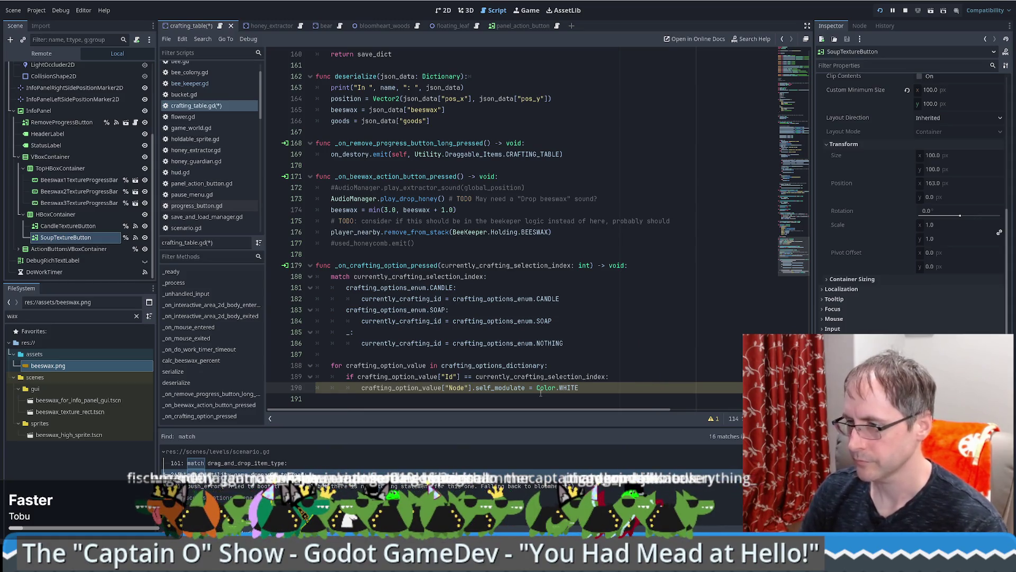
Step: Add an else: branch and paste a copy of the white-tint statement under it
{"action": "key", "text": "Return"}
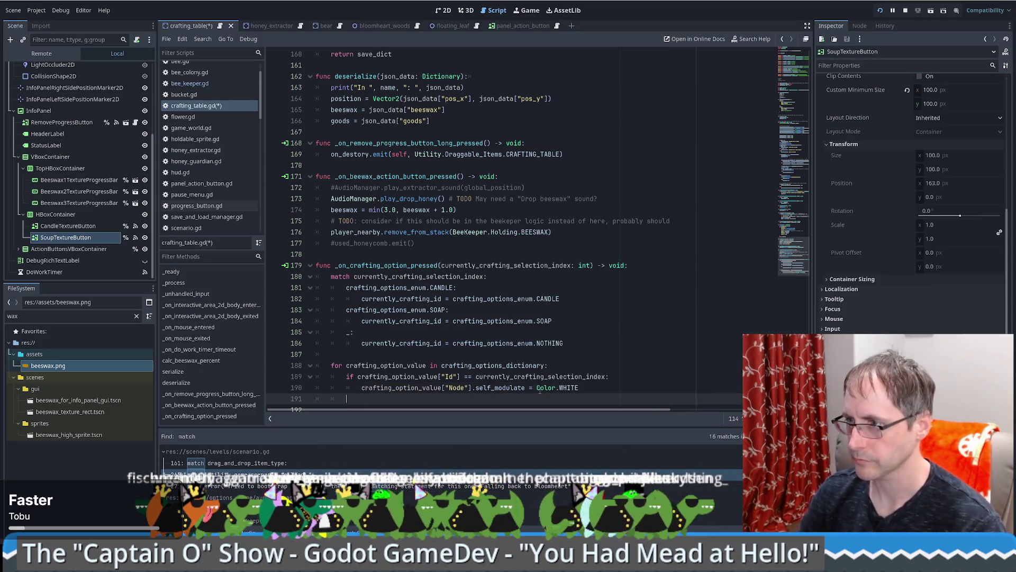
{"action": "type", "text": ":"}
{"action": "key", "text": "Return"}
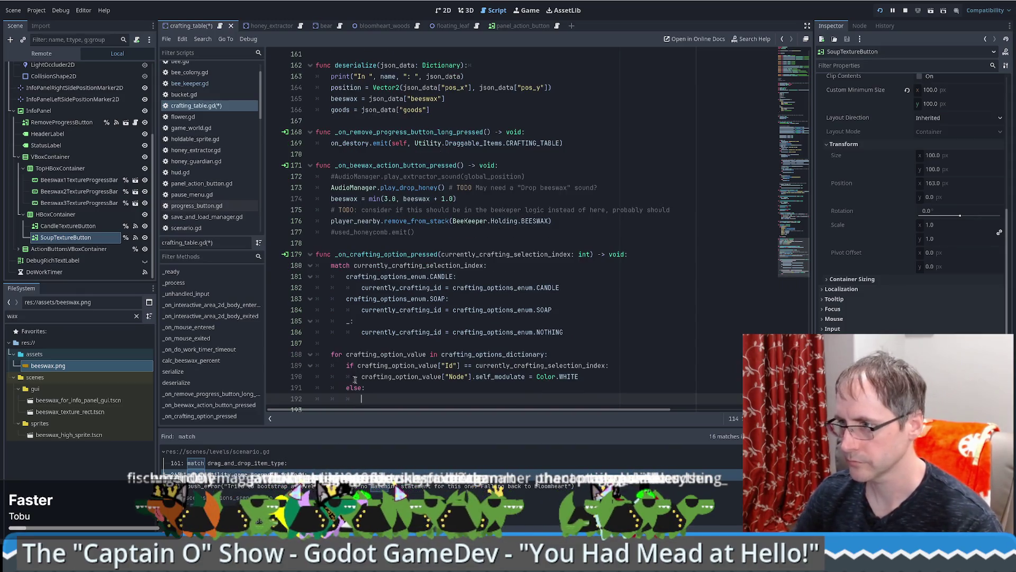
{"action": "left_click", "coordinate": [355, 378]}
{"action": "left_click_drag", "start_coordinate": [362, 377], "coordinate": [613, 377]}
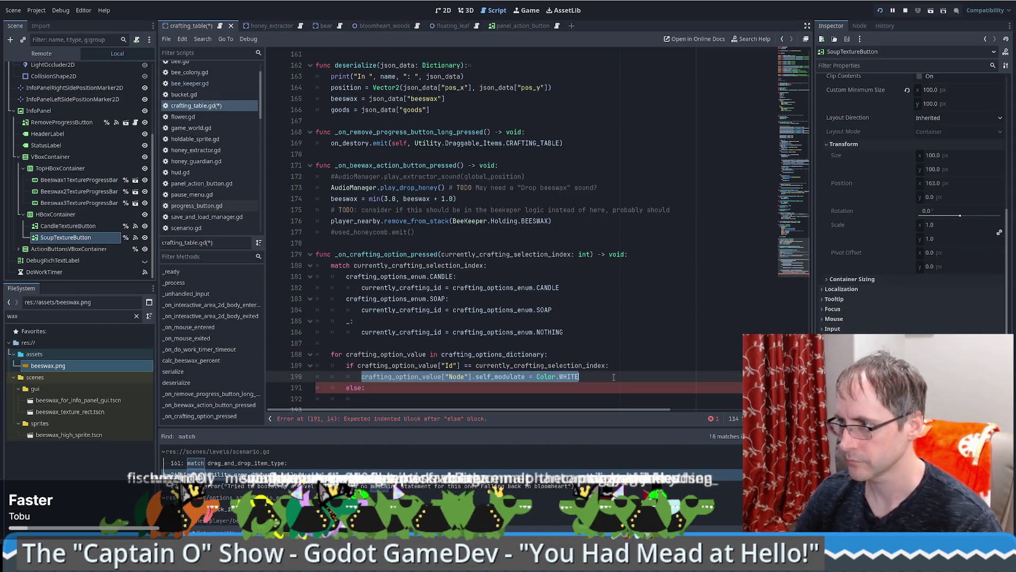
{"action": "key", "text": "ctrl+c"}
{"action": "left_click", "coordinate": [553, 406]}
{"action": "key", "text": "ctrl+v"}
{"action": "key", "text": "BackSpace"}
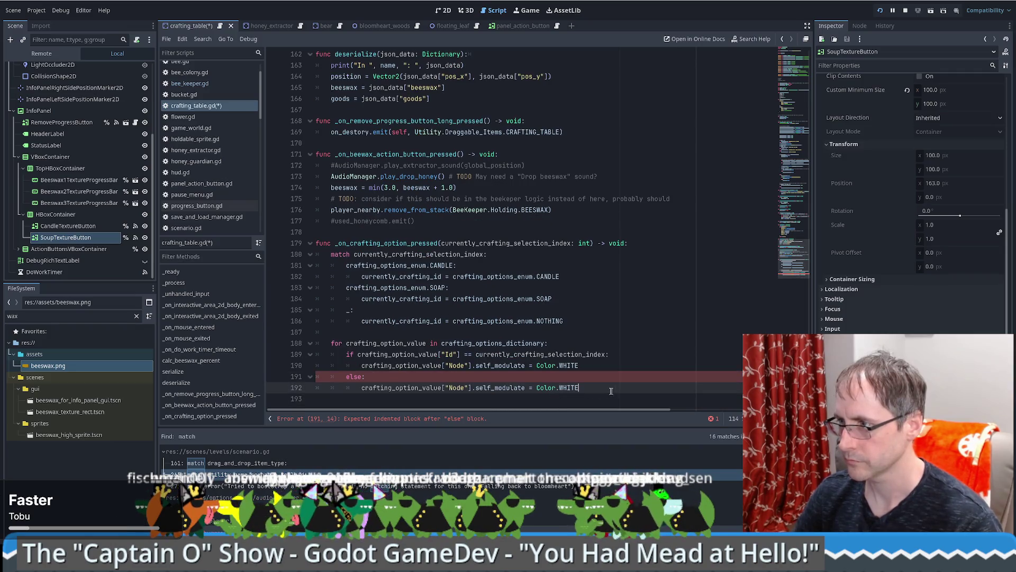
{"action": "key", "text": "ctrl+v"}
Step: Change WHITE to DIM_GRAY in the else branch's tint statement
{"action": "double_click", "coordinate": [573, 387]}
{"action": "type", "text": "GR"}
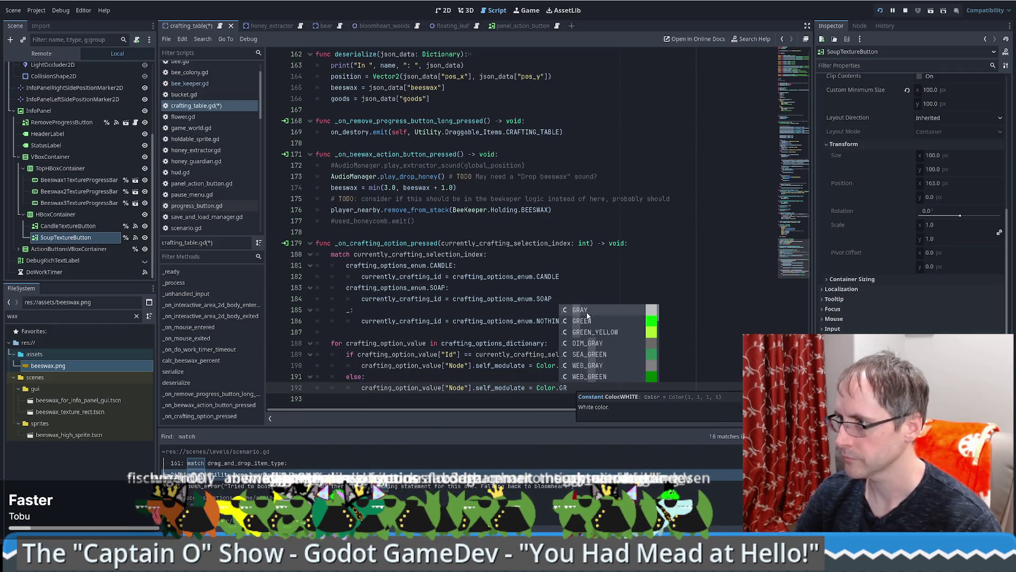
{"action": "left_click", "coordinate": [590, 344]}
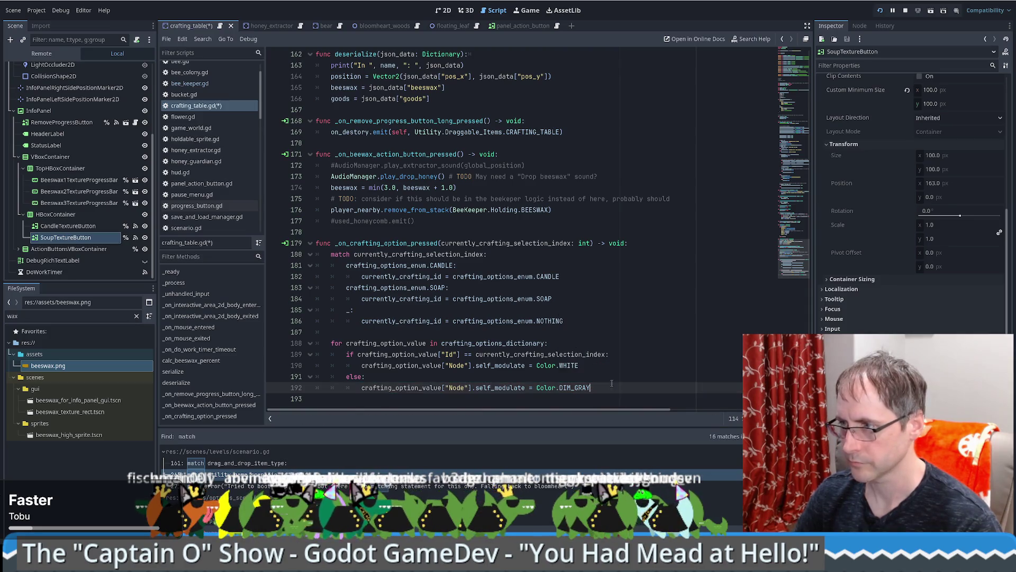
{"action": "left_click", "coordinate": [603, 365]}
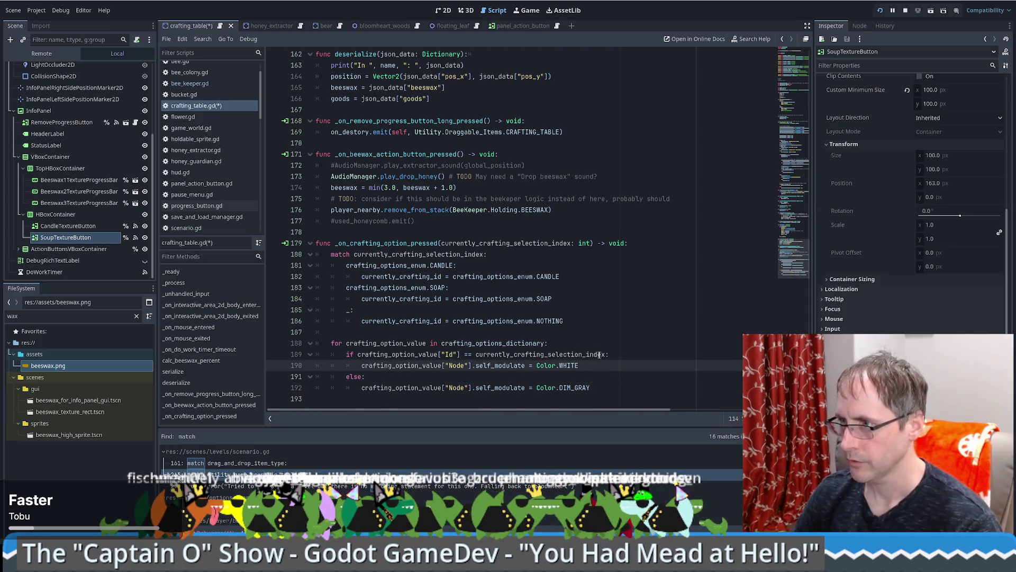
{"action": "double_click", "coordinate": [402, 277]}
{"action": "left_click", "coordinate": [601, 366]}
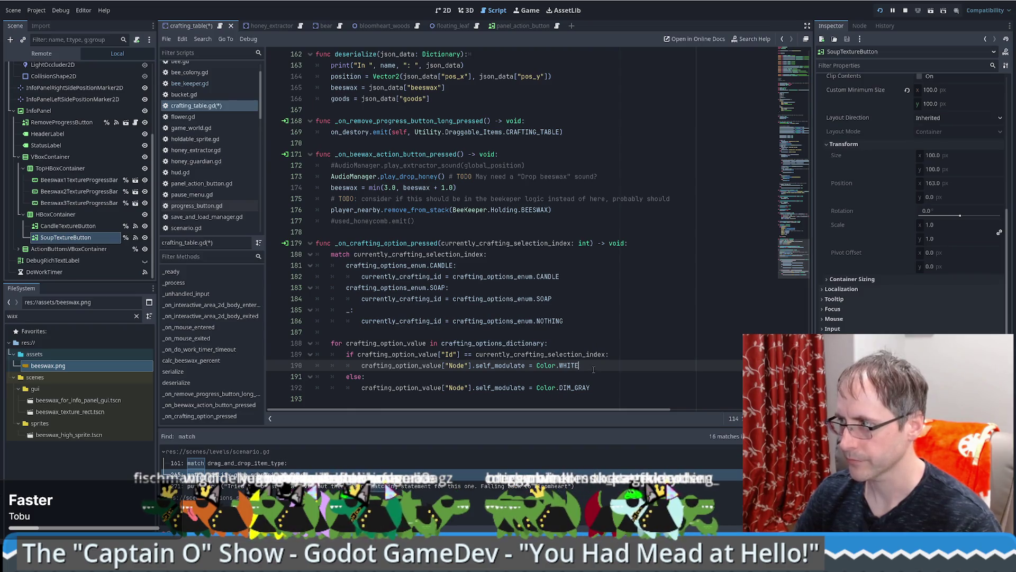
Step: Review crafting_table.gd around lines 162–193, then save and run the project
{"action": "scroll", "coordinate": [593, 369], "scroll_direction": "up", "scroll_amount": 2}
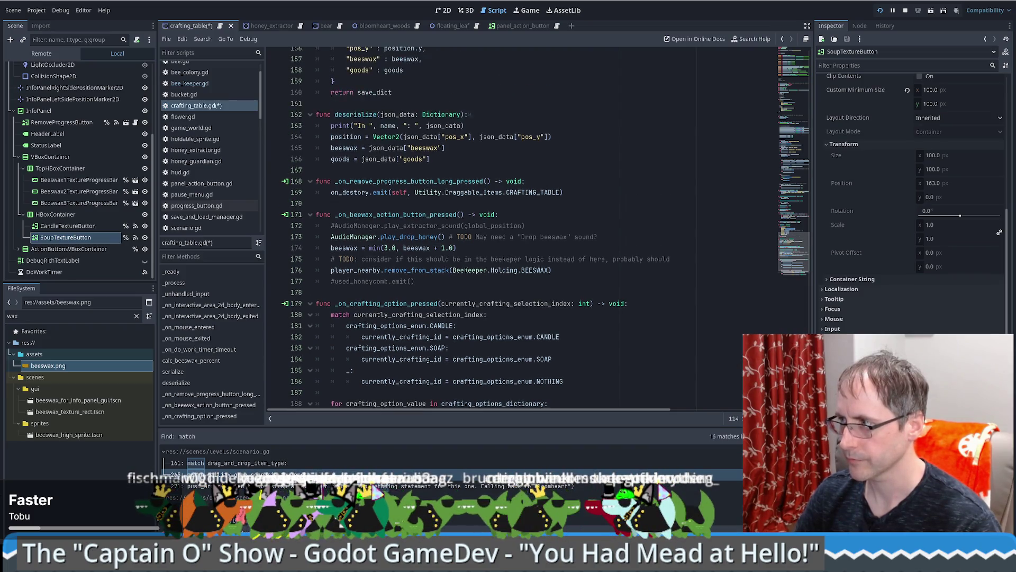
{"action": "left_click", "coordinate": [804, 153]}
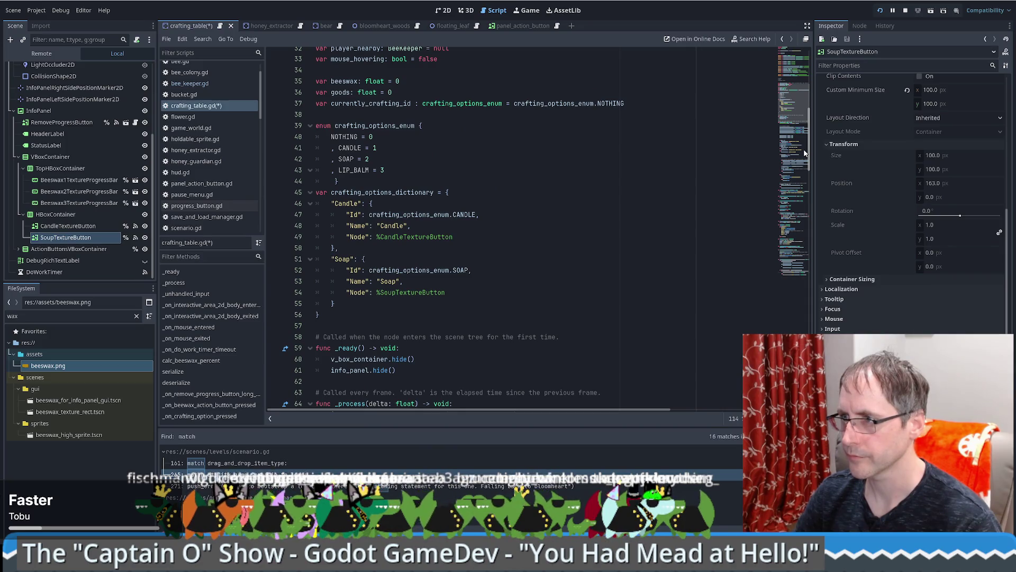
{"action": "scroll", "coordinate": [804, 153], "scroll_direction": "down", "scroll_amount": 20}
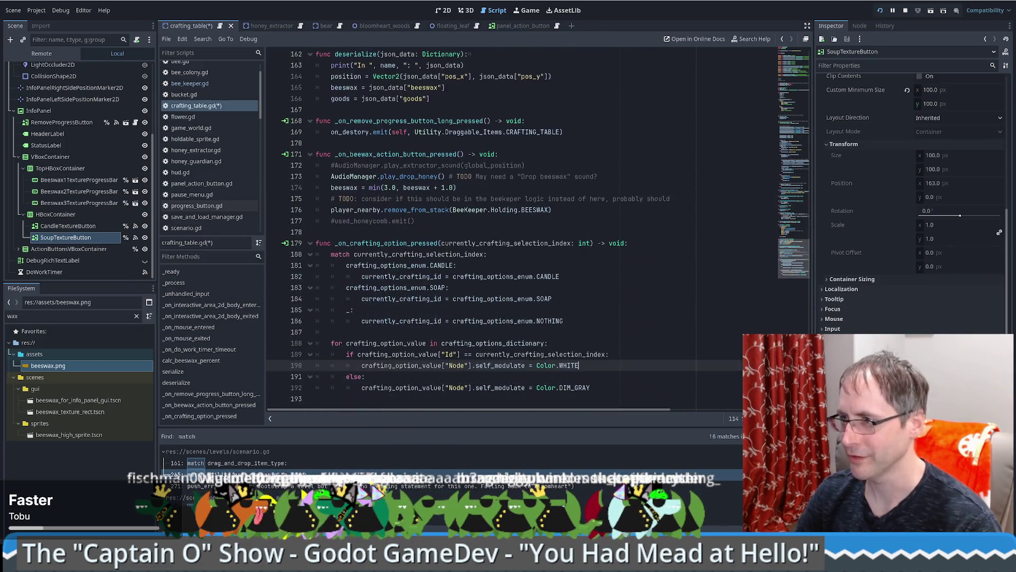
{"action": "left_click", "coordinate": [786, 49]}
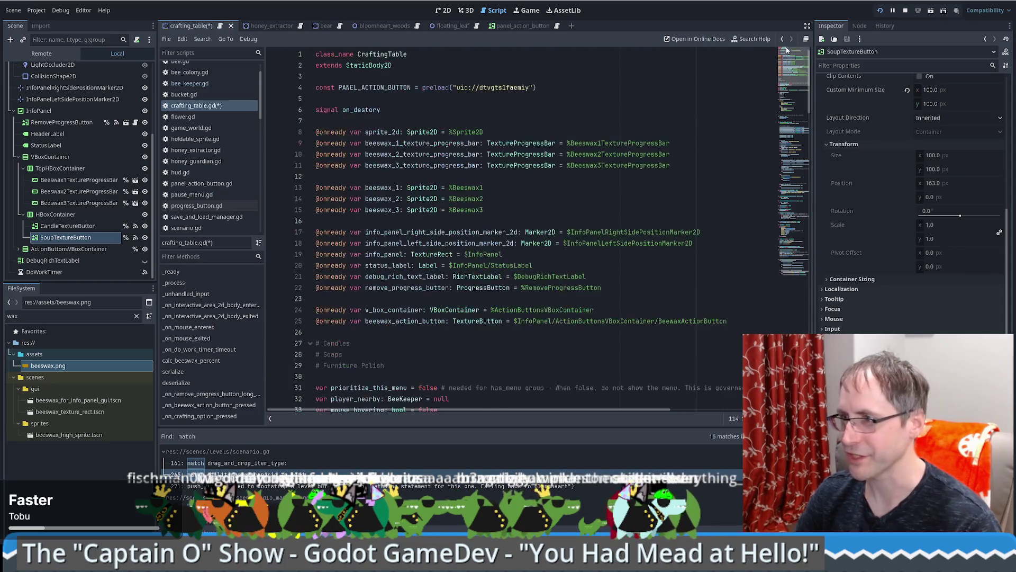
{"action": "scroll", "coordinate": [787, 50], "scroll_direction": "down", "scroll_amount": 20}
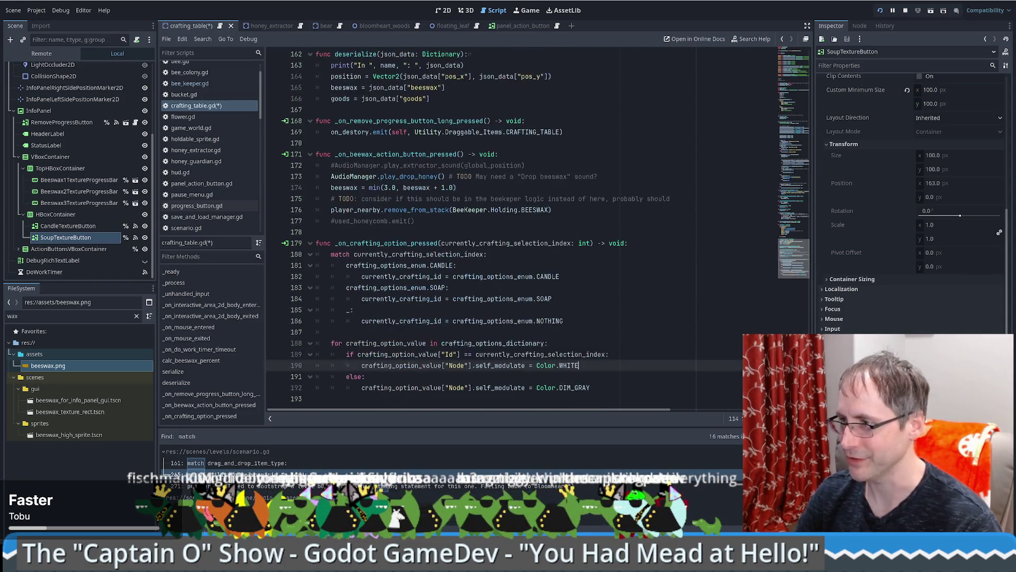
{"action": "left_click", "coordinate": [623, 387]}
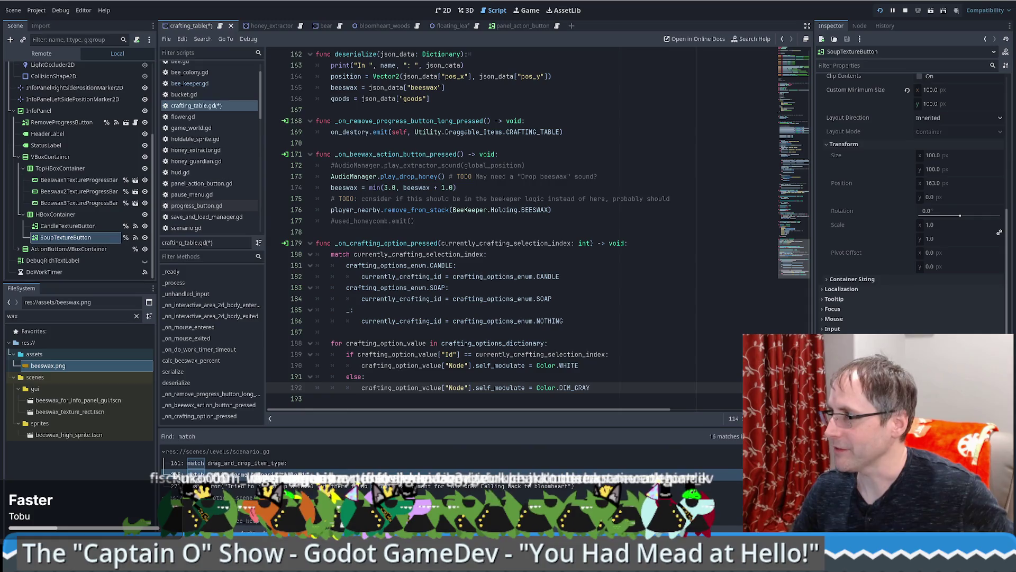
{"action": "left_click", "coordinate": [518, 220]}
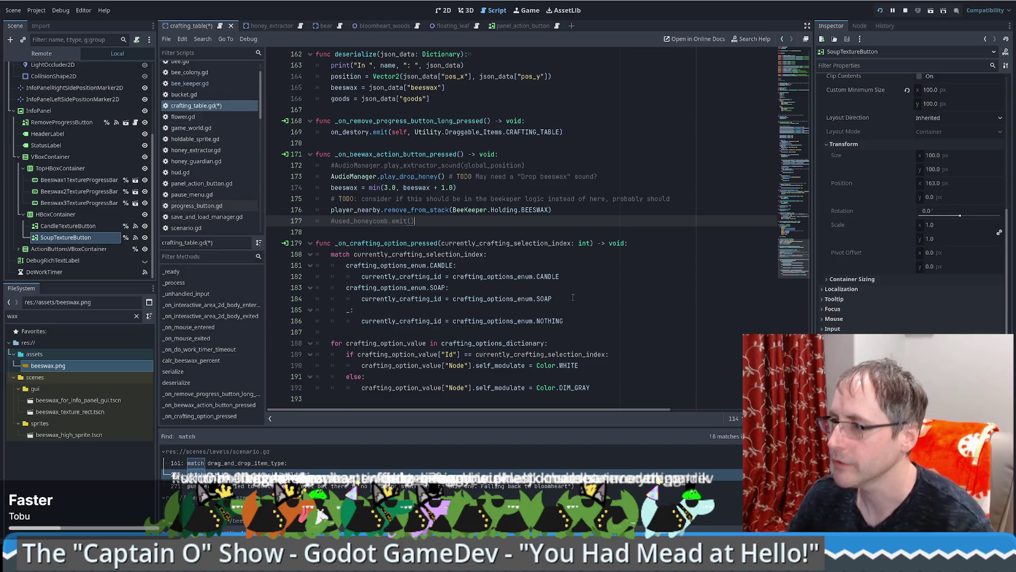
{"action": "mouse_move", "coordinate": [495, 343]}
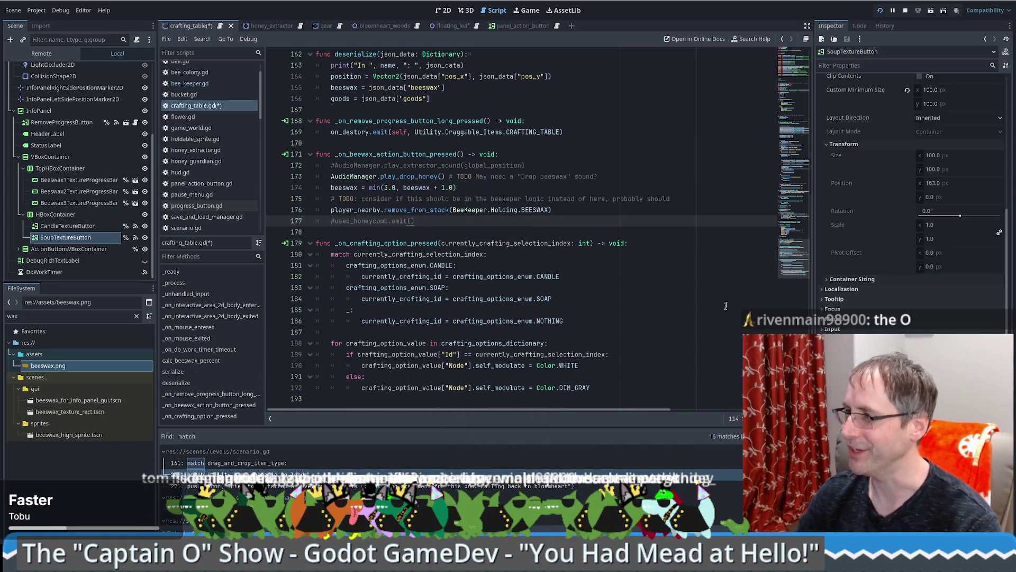
{"action": "scroll", "coordinate": [798, 263], "scroll_direction": "up", "scroll_amount": 4}
{"action": "scroll", "coordinate": [797, 263], "scroll_direction": "down", "scroll_amount": 4}
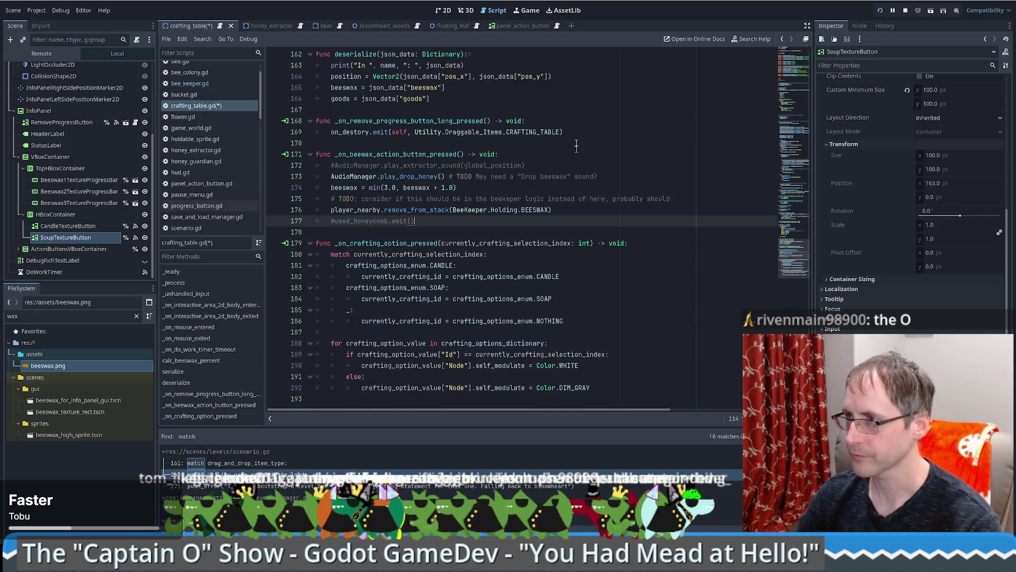
{"action": "left_click", "coordinate": [880, 10]}
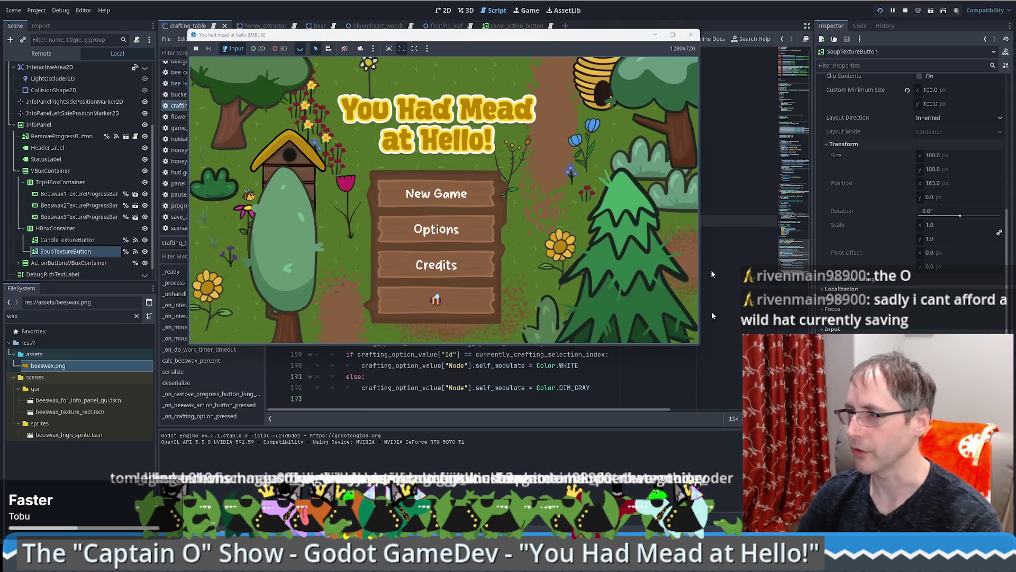
Step: Start a new game, place a crafting table and honey extractor in the field, and save
{"action": "left_click_drag", "start_coordinate": [700, 346], "coordinate": [811, 441]}
{"action": "left_click", "coordinate": [535, 245]}
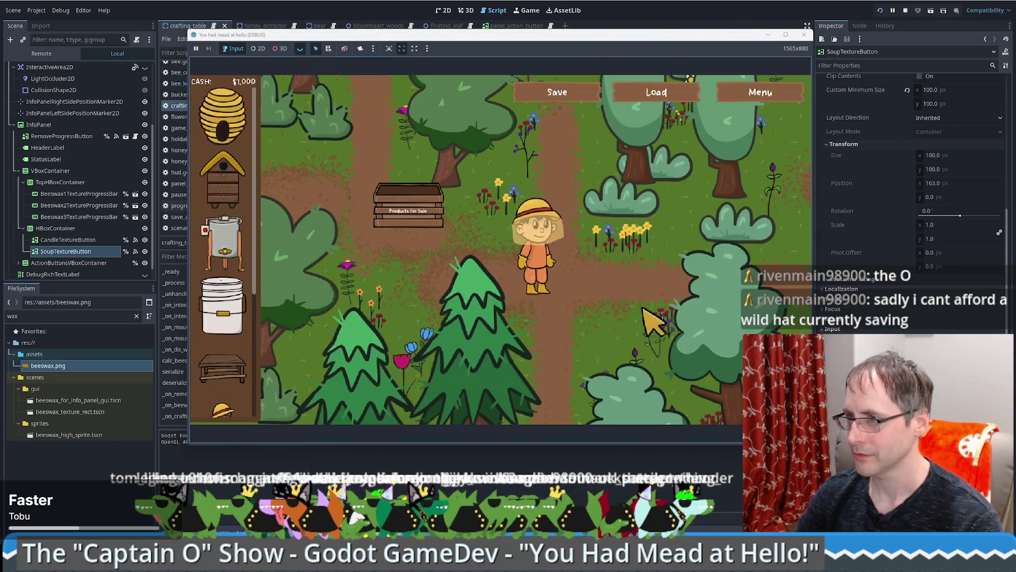
{"action": "left_click_drag", "start_coordinate": [222, 367], "coordinate": [614, 278]}
{"action": "mouse_move", "coordinate": [222, 243]}
{"action": "left_mouse_down"}
{"action": "mouse_move", "coordinate": [563, 140]}
{"action": "mouse_move", "coordinate": [562, 164]}
{"action": "left_mouse_up"}
{"action": "left_click", "coordinate": [573, 96]}
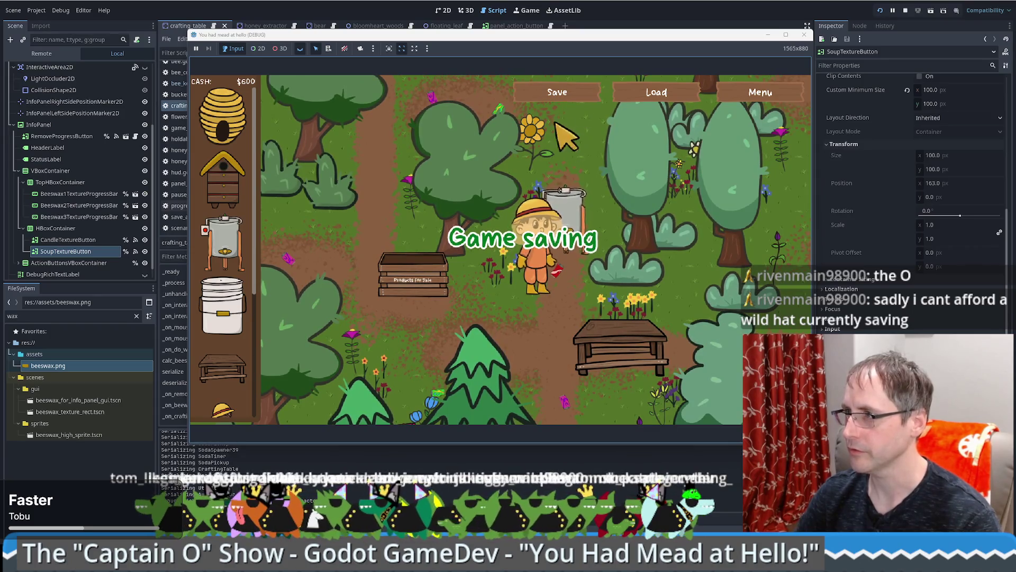
{"action": "left_click", "coordinate": [569, 96]}
Step: Take beeswax from the extractor and choose a crafting table option, triggering the 'Id' error
{"action": "left_click", "coordinate": [569, 241]}
{"action": "left_click", "coordinate": [646, 307]}
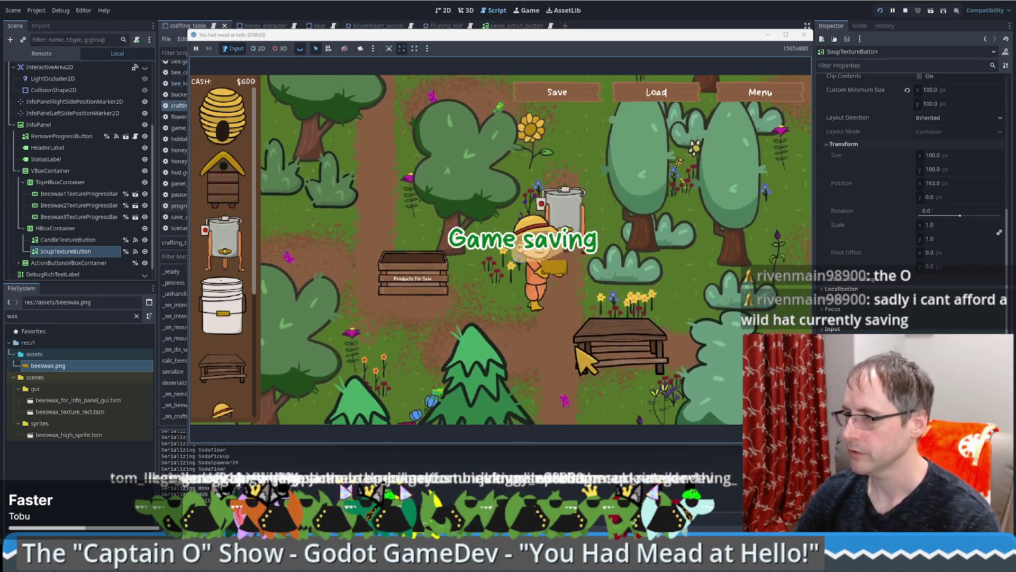
{"action": "left_click", "coordinate": [562, 90]}
{"action": "left_click", "coordinate": [606, 330]}
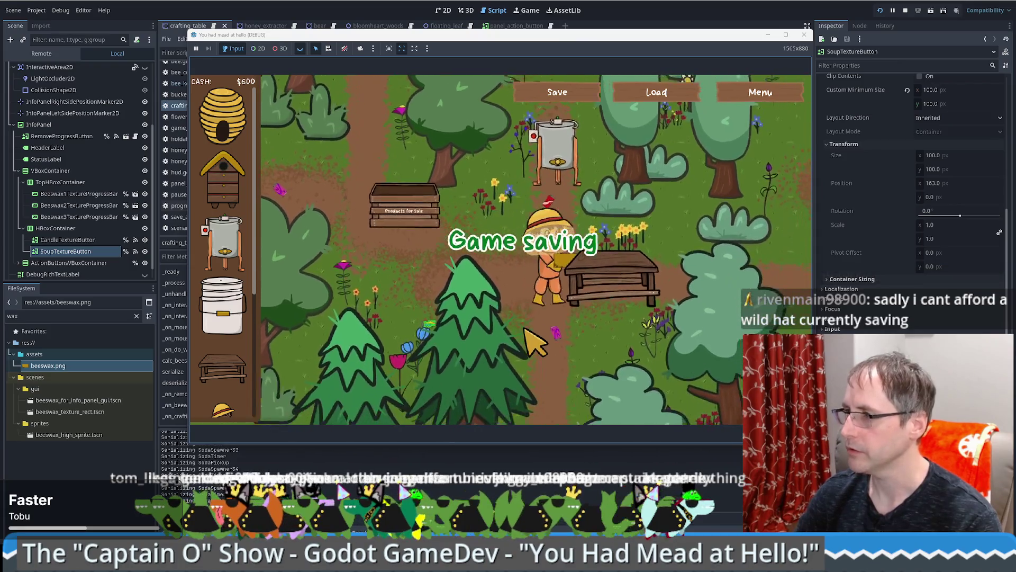
{"action": "left_click", "coordinate": [706, 273]}
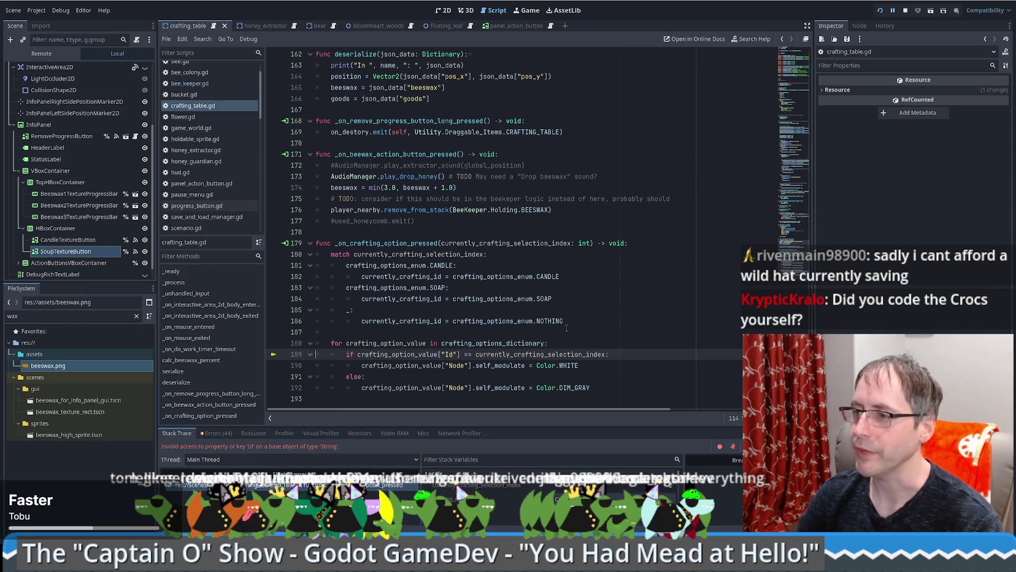
Step: Check crafting_options_dictionary's definition and wrap line 189's crafting_option_value in a dictionary lookup
{"action": "left_click", "coordinate": [511, 343]}
{"action": "left_click", "coordinate": [512, 343], "text": "ctrl"}
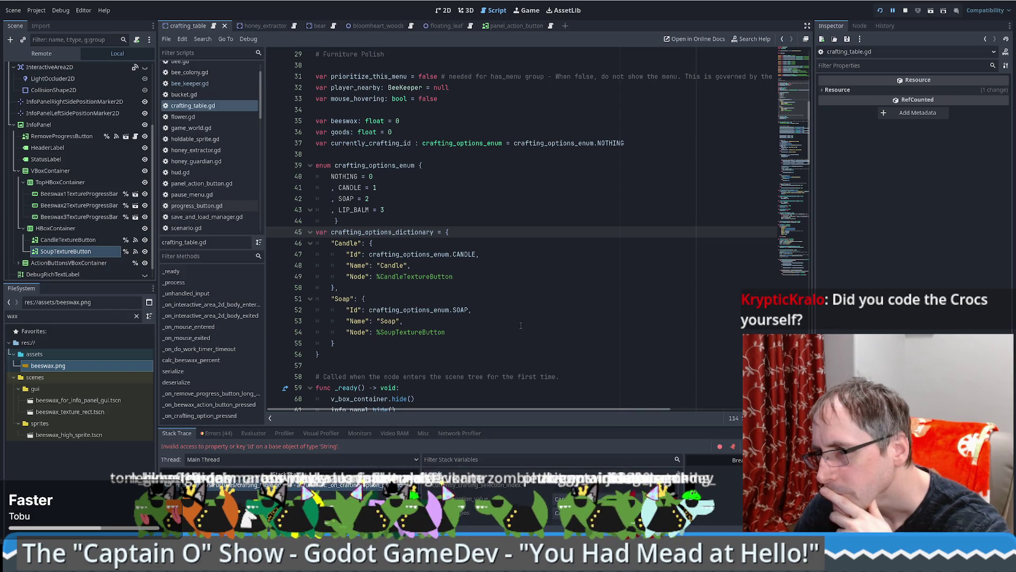
{"action": "key", "text": "alt+Left"}
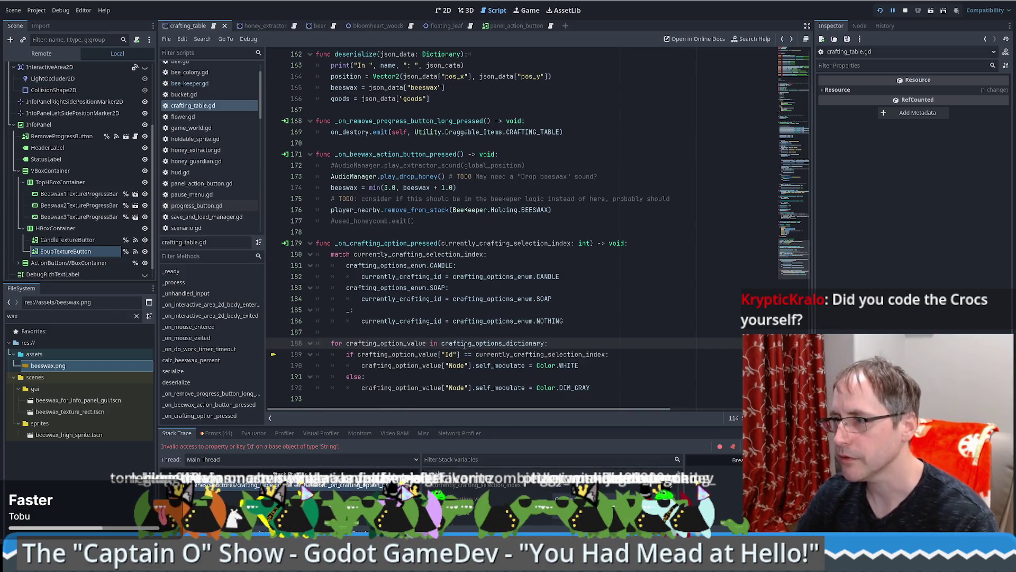
{"action": "double_click", "coordinate": [418, 354]}
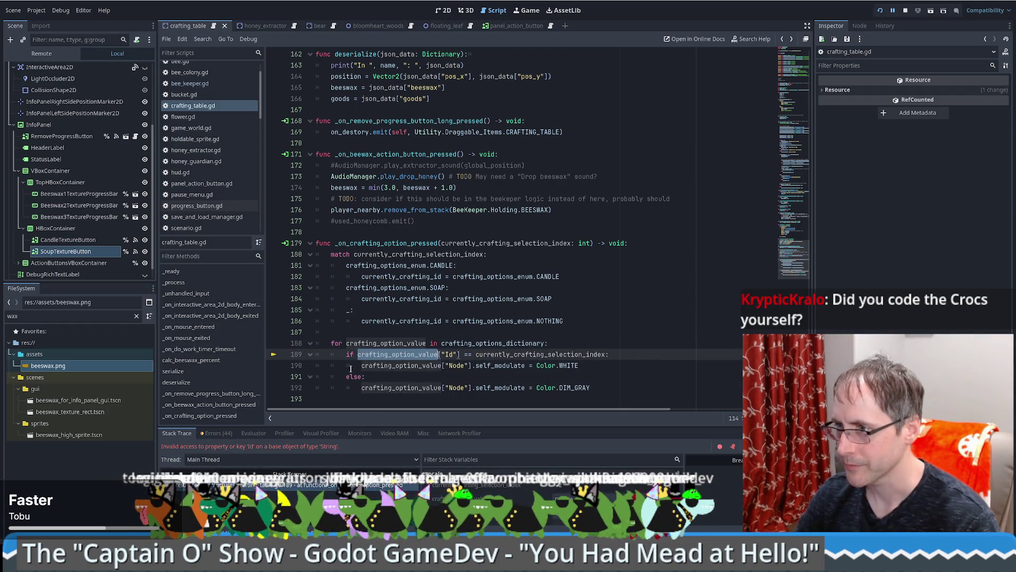
{"action": "left_click", "coordinate": [357, 354]}
{"action": "type", "text": "crafting_options_dictionary"}
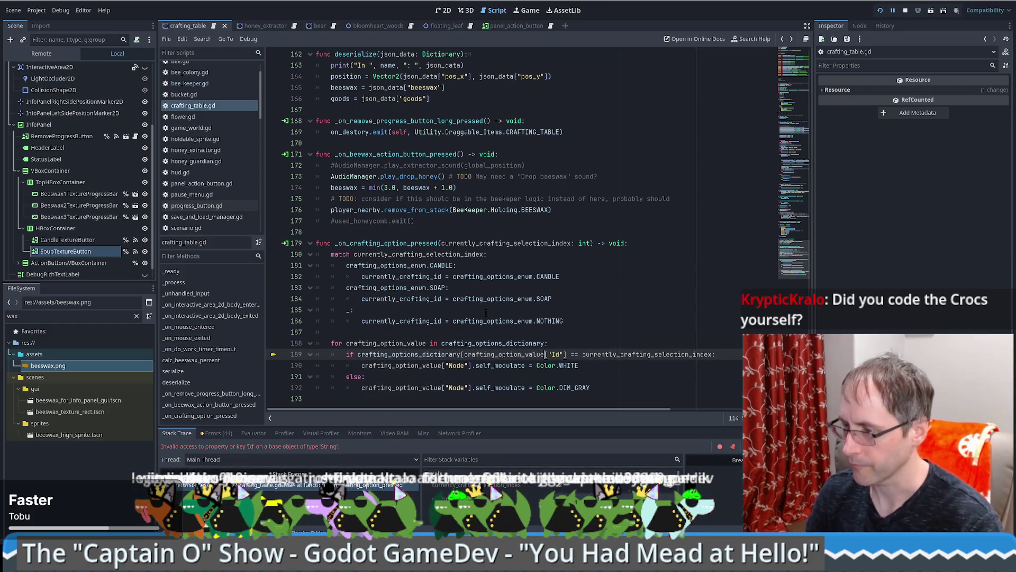
{"action": "left_click", "coordinate": [358, 354], "text": "shift"}
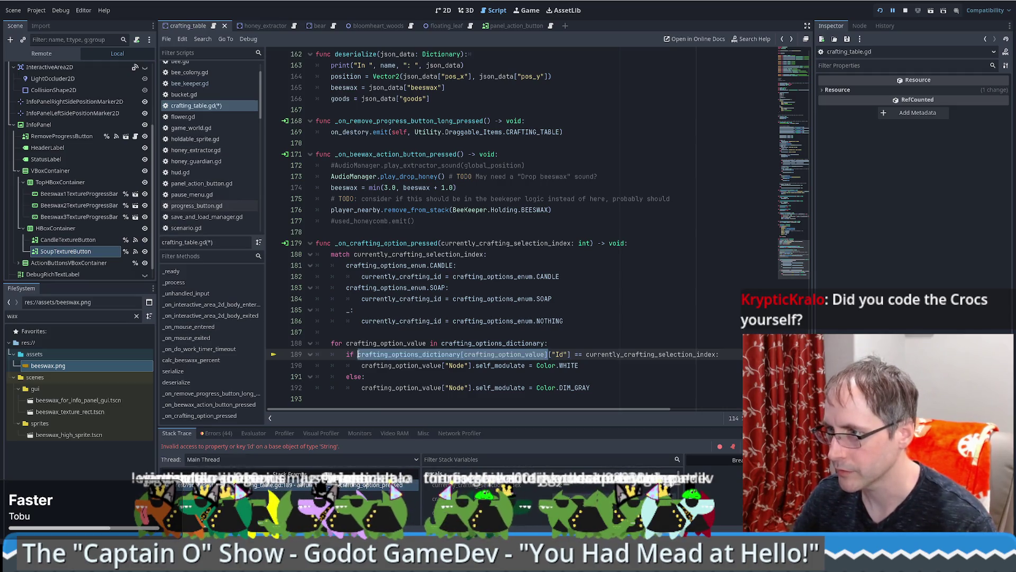
Step: Apply the same dictionary lookup on lines 190 and 192, then relaunch the game
{"action": "double_click", "coordinate": [395, 365]}
{"action": "type", "text": "crafting_options_dictionary[crafting_option_value]"}
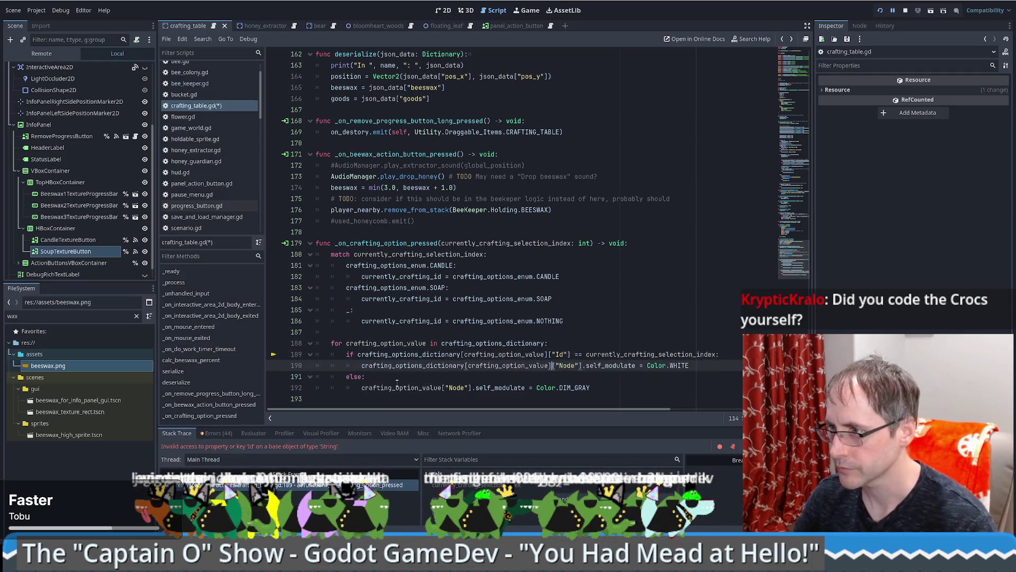
{"action": "double_click", "coordinate": [395, 388]}
{"action": "type", "text": "crafting_options_dictionary[crafting_option_value]"}
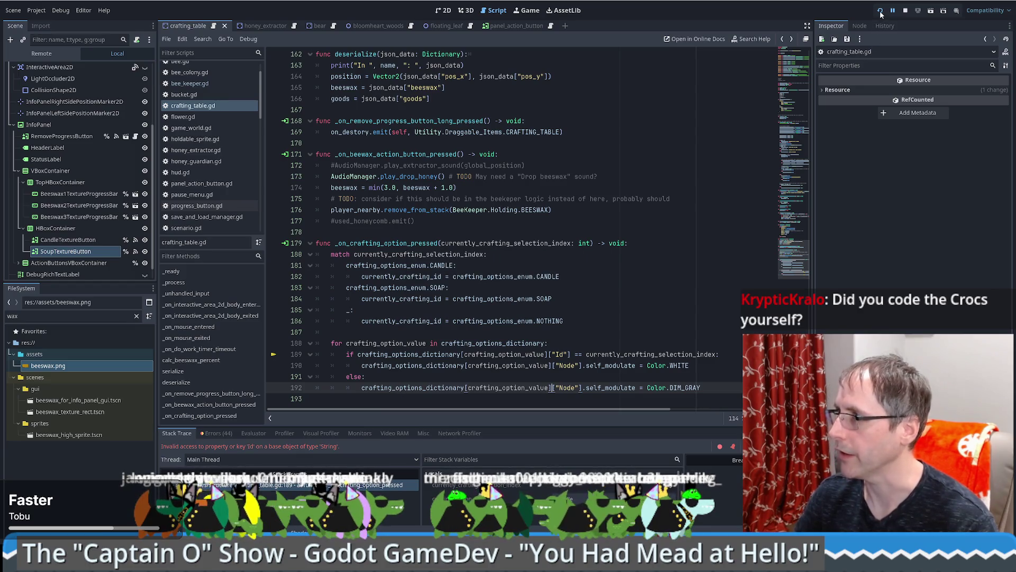
{"action": "left_click", "coordinate": [880, 11]}
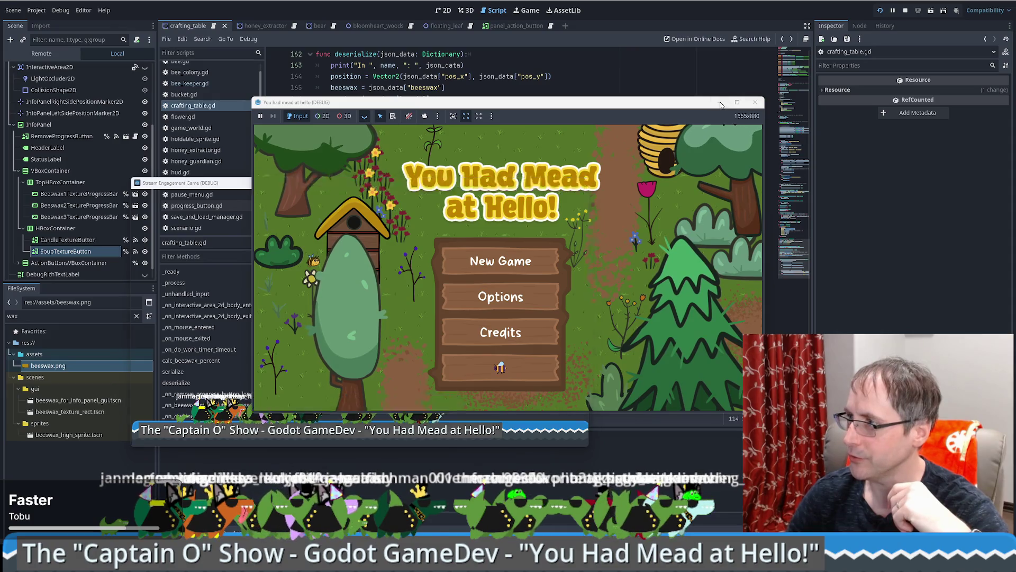
Step: Close the 'You had mead at hello (DEBUG)' window and move the Stream Engagement Game window higher
{"action": "left_click", "coordinate": [755, 102]}
{"action": "left_click_drag", "start_coordinate": [486, 184], "coordinate": [579, 229]}
{"action": "mouse_move", "coordinate": [650, 116]}
{"action": "left_mouse_down"}
{"action": "mouse_move", "coordinate": [649, 61]}
{"action": "mouse_move", "coordinate": [638, 76]}
{"action": "left_mouse_up"}
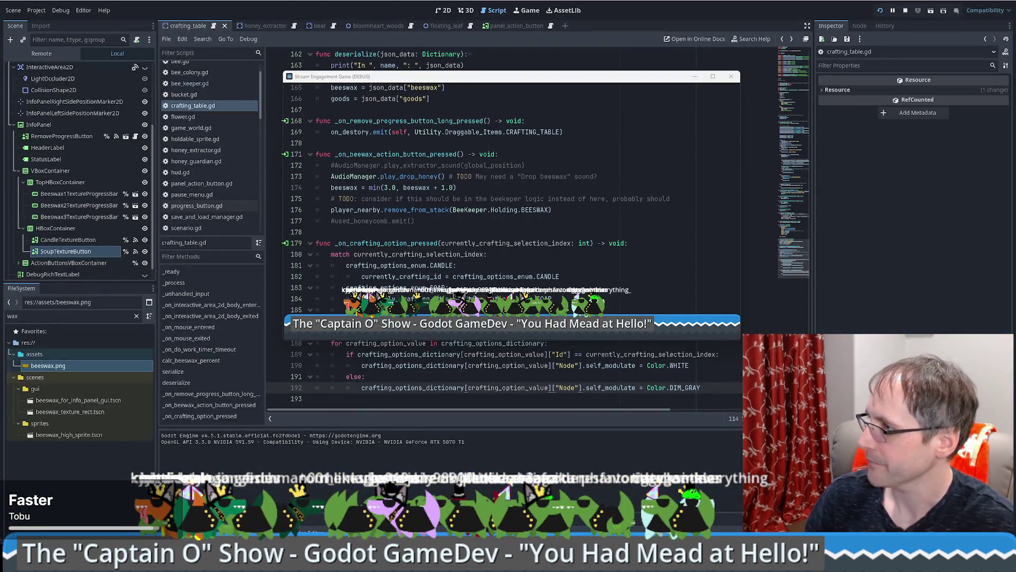
Step: Open and widen the Admin Control Panel, adding then removing 10 minutes on the timer
{"action": "mouse_move", "coordinate": [751, 209]}
{"action": "left_mouse_down"}
{"action": "mouse_move", "coordinate": [613, 186]}
{"action": "mouse_move", "coordinate": [655, 127]}
{"action": "left_mouse_up"}
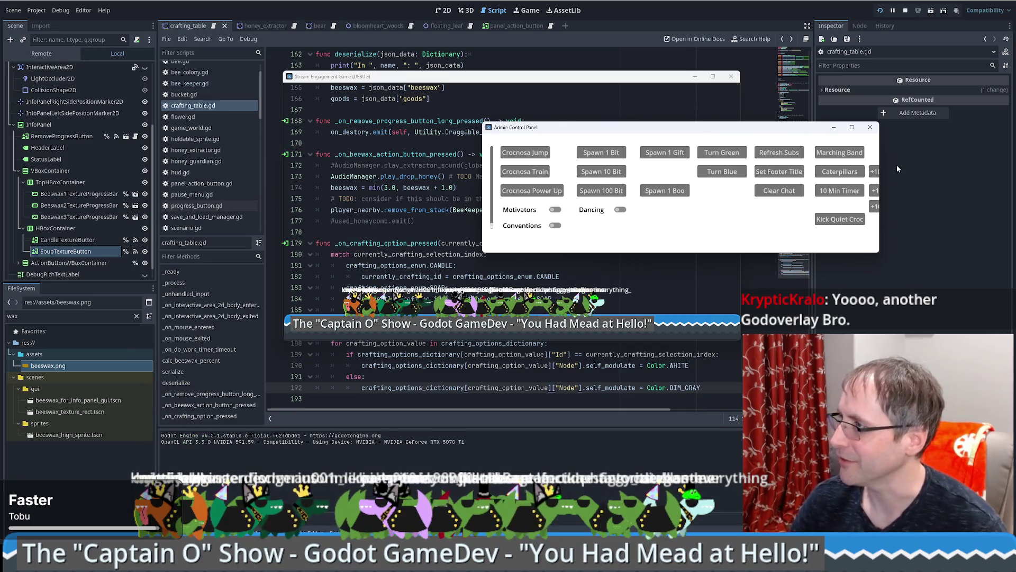
{"action": "left_click_drag", "start_coordinate": [881, 151], "coordinate": [920, 153]}
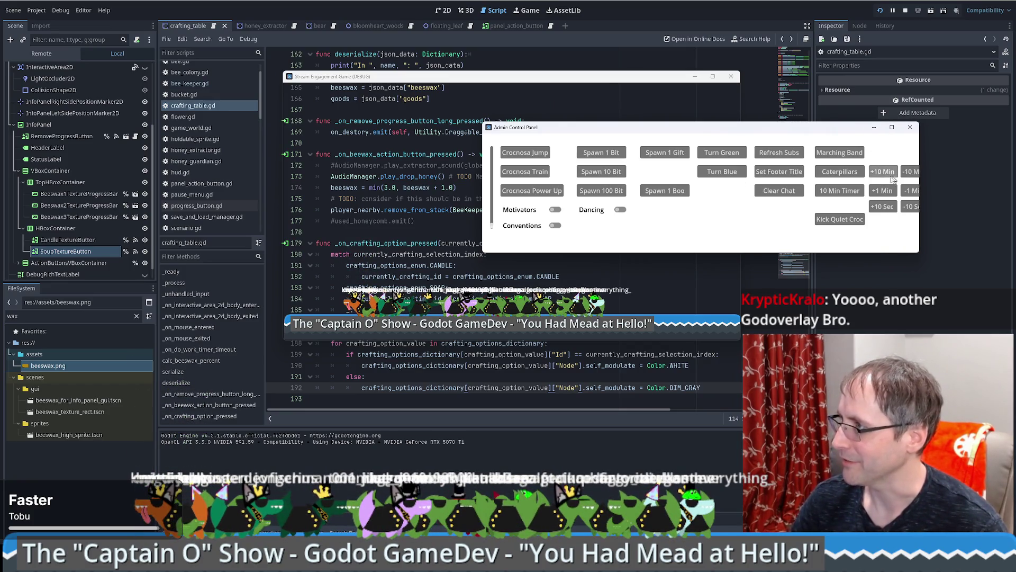
{"action": "left_click", "coordinate": [883, 174]}
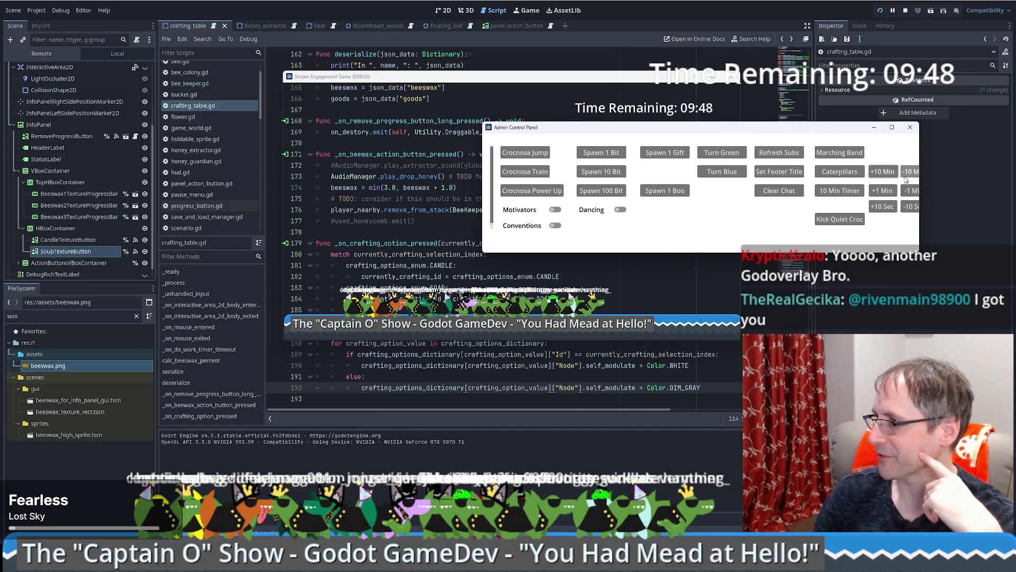
{"action": "left_click", "coordinate": [910, 174]}
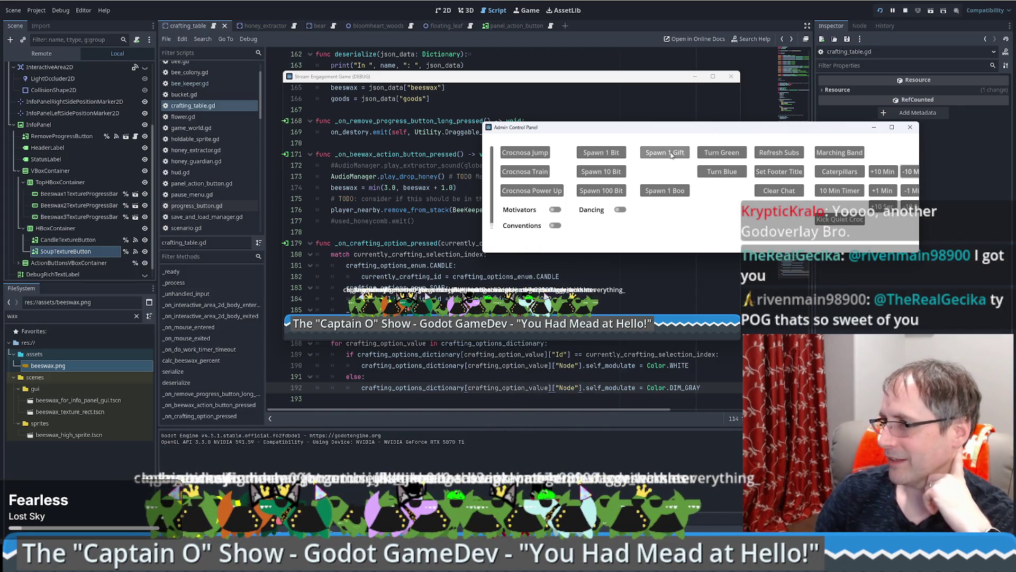
Step: Spawn viewer characters with Spawn 1 Bit, then close the Stream Engagement Game window
{"action": "left_click", "coordinate": [603, 153]}
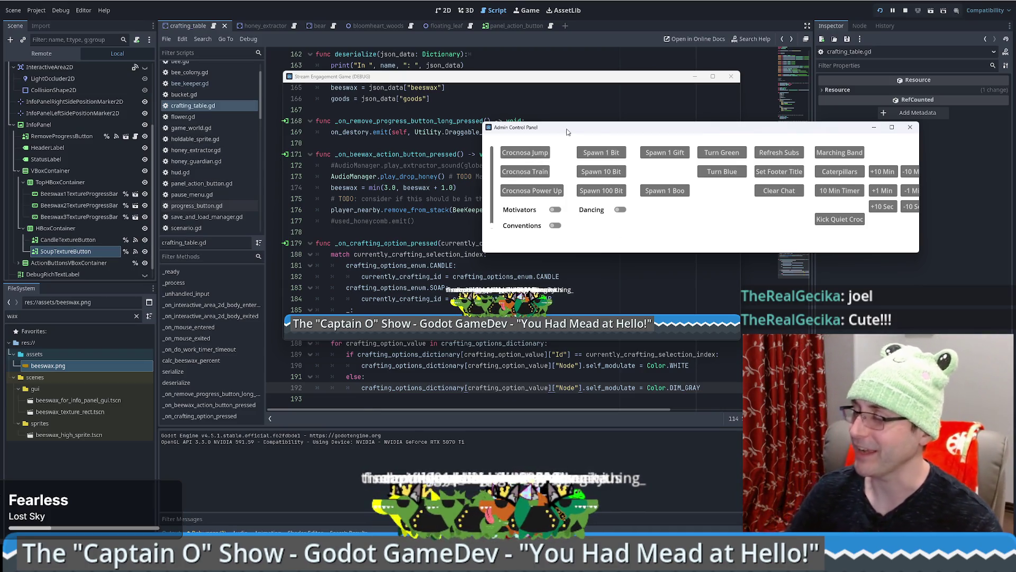
{"action": "left_click_drag", "start_coordinate": [567, 131], "coordinate": [587, 142]}
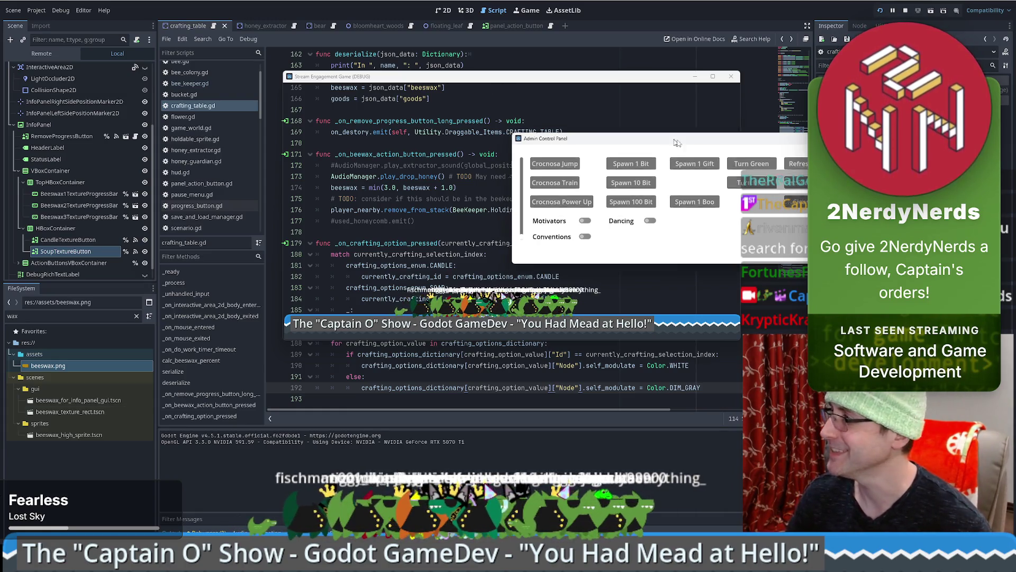
{"action": "left_click", "coordinate": [574, 71]}
{"action": "left_click", "coordinate": [573, 71]}
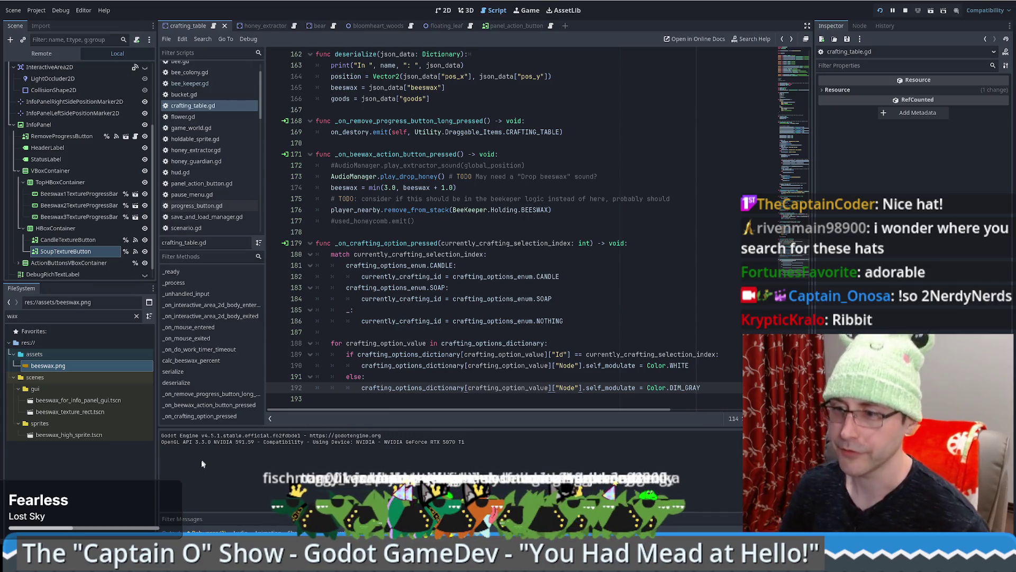
Step: Switch to the stream game project and view the seg scene with its "Captain O" FooterLabel
{"action": "key", "text": "alt+Tab"}
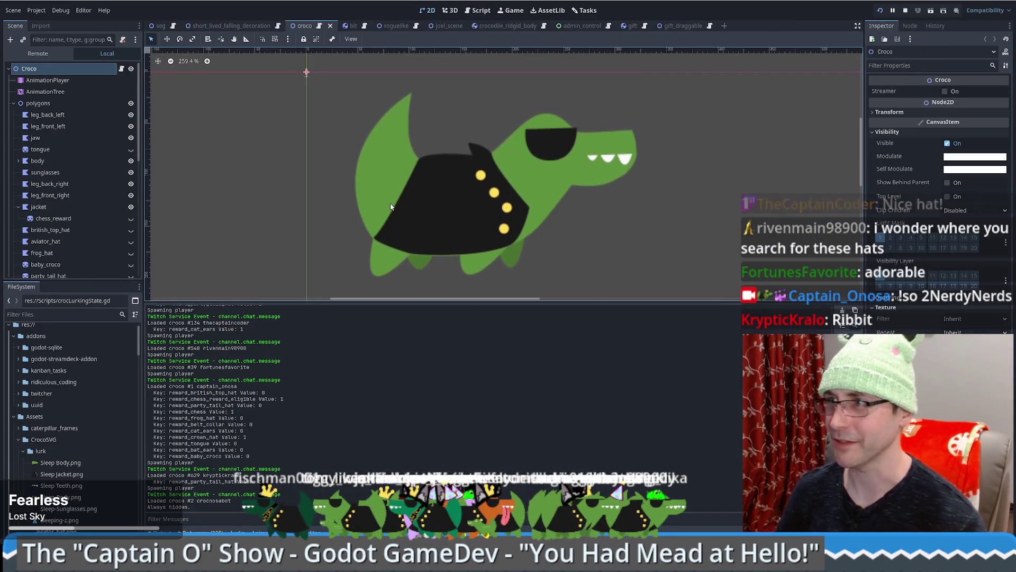
{"action": "left_click", "coordinate": [160, 27]}
{"action": "scroll", "coordinate": [552, 186], "scroll_direction": "down", "scroll_amount": 3}
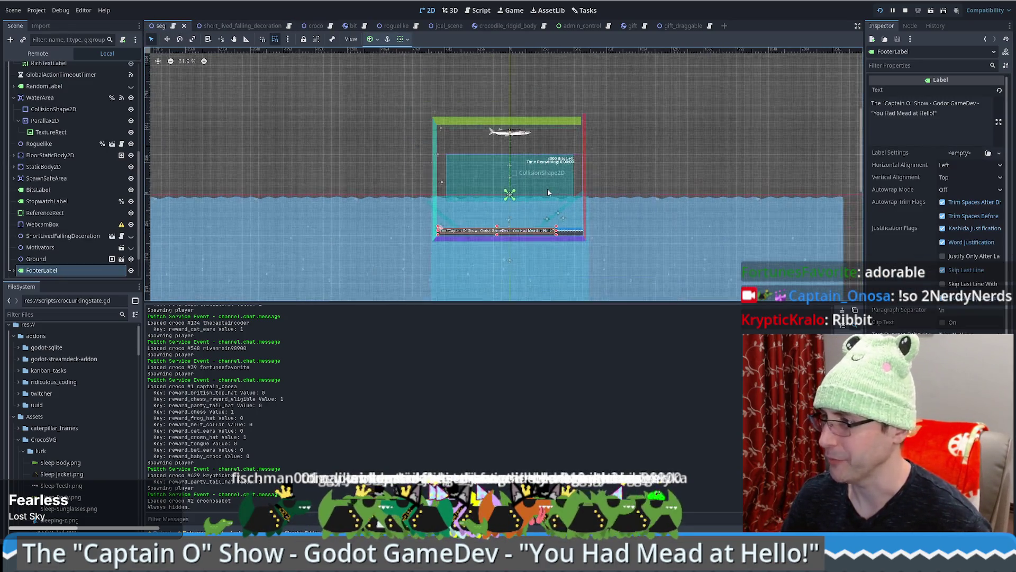
{"action": "scroll", "coordinate": [541, 190], "scroll_direction": "up", "scroll_amount": 5}
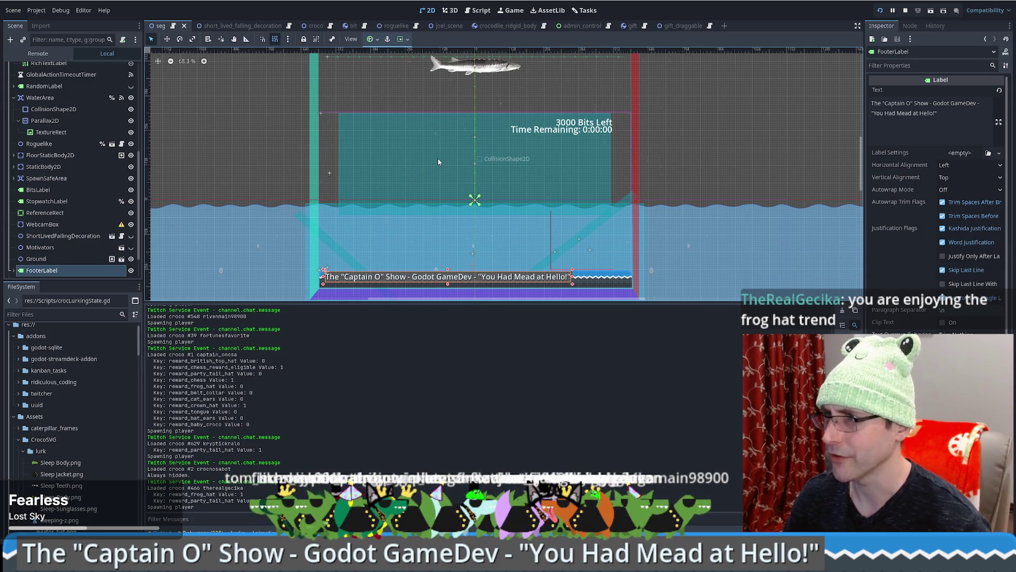
{"action": "scroll", "coordinate": [438, 161], "scroll_direction": "down", "scroll_amount": 2}
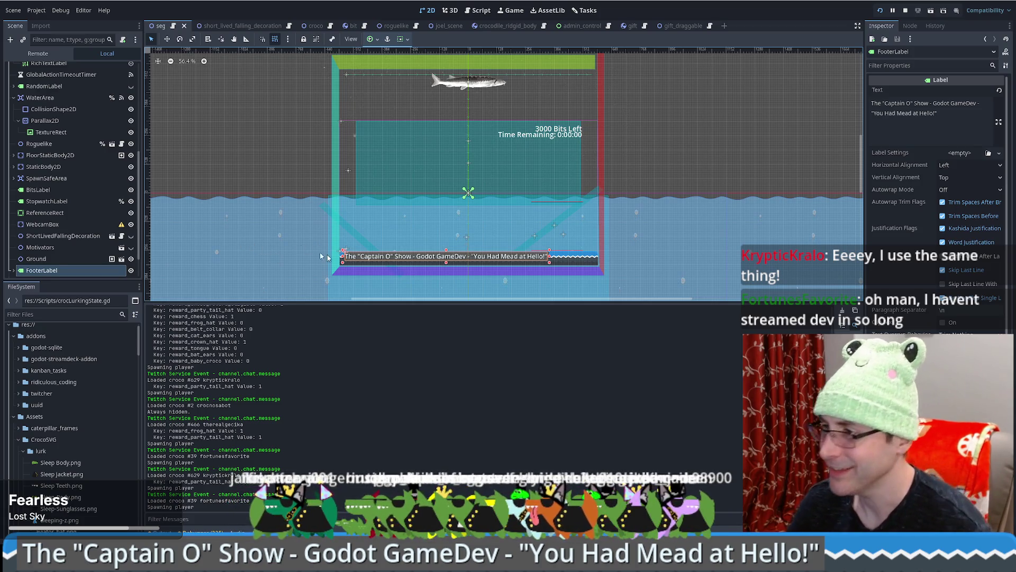
{"action": "scroll", "coordinate": [89, 165], "scroll_direction": "up", "scroll_amount": 5}
Step: Expand TwitchService in the Scene dock and inspect TwitchAuth's OAuth settings
{"action": "scroll", "coordinate": [89, 162], "scroll_direction": "up", "scroll_amount": 1}
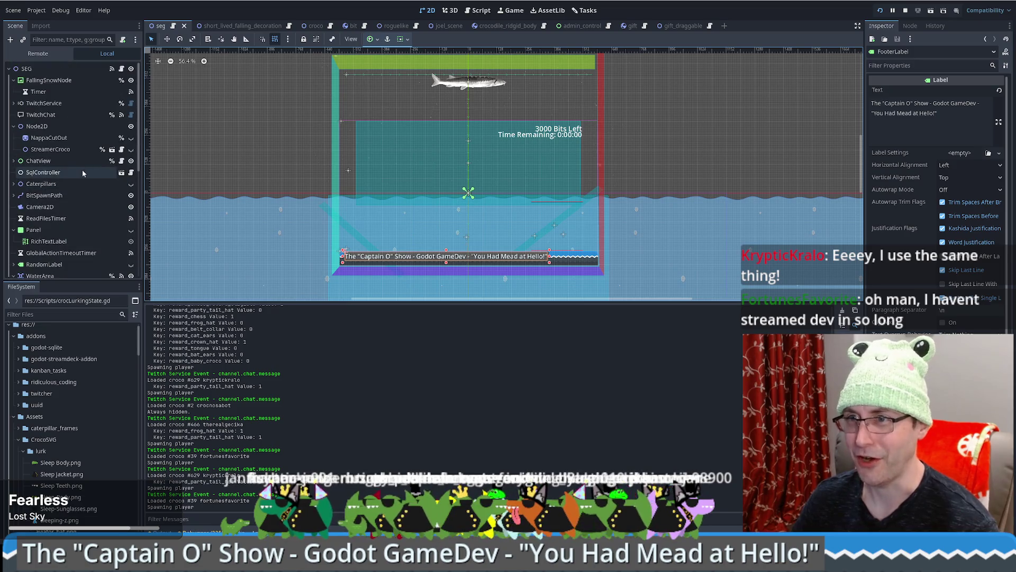
{"action": "left_click", "coordinate": [8, 104]}
{"action": "left_click", "coordinate": [13, 104]}
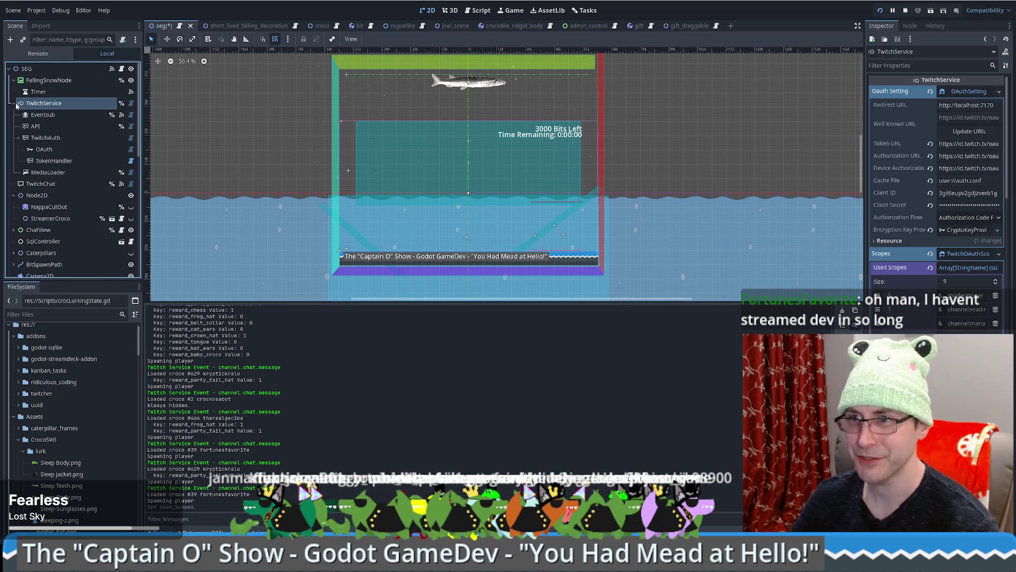
{"action": "left_click", "coordinate": [28, 138]}
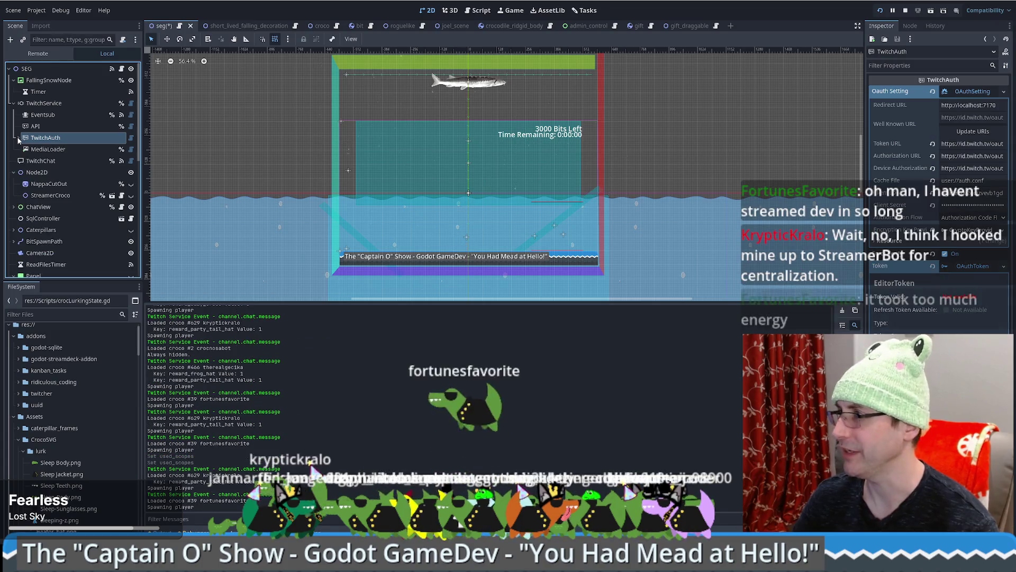
{"action": "left_click", "coordinate": [18, 137]}
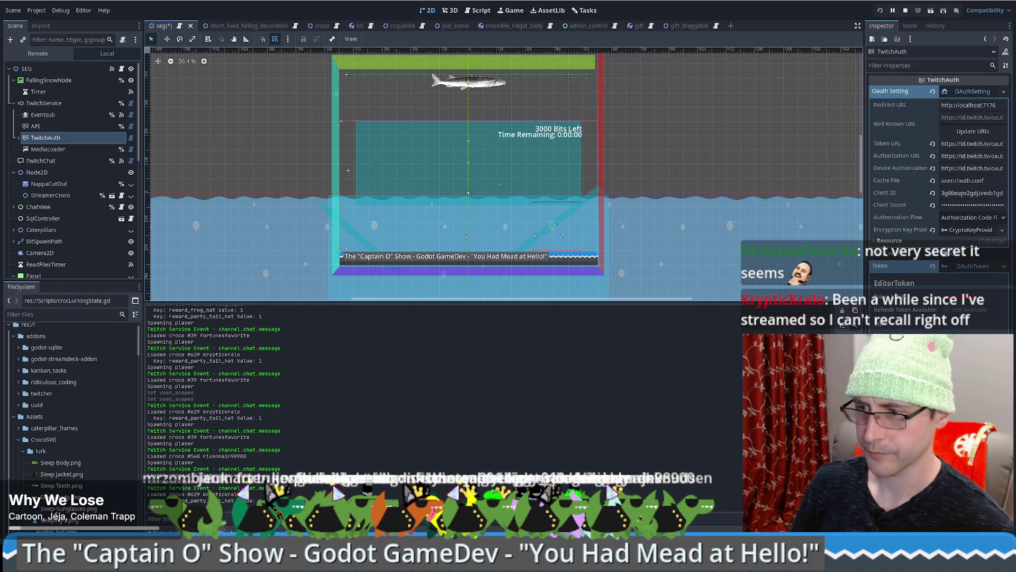
{"action": "mouse_move", "coordinate": [180, 561]}
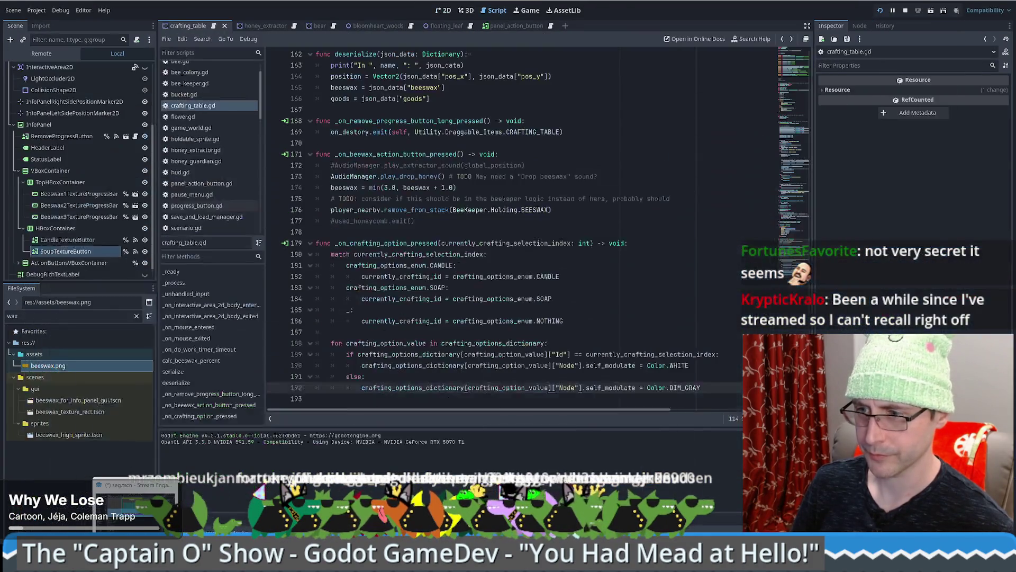
{"action": "mouse_move", "coordinate": [133, 528]}
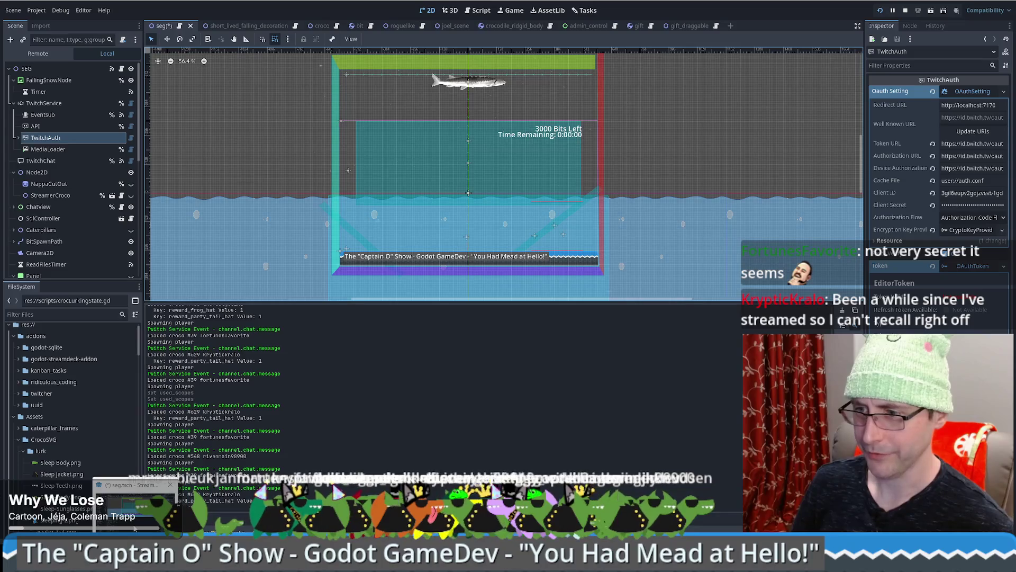
{"action": "mouse_move", "coordinate": [159, 508]}
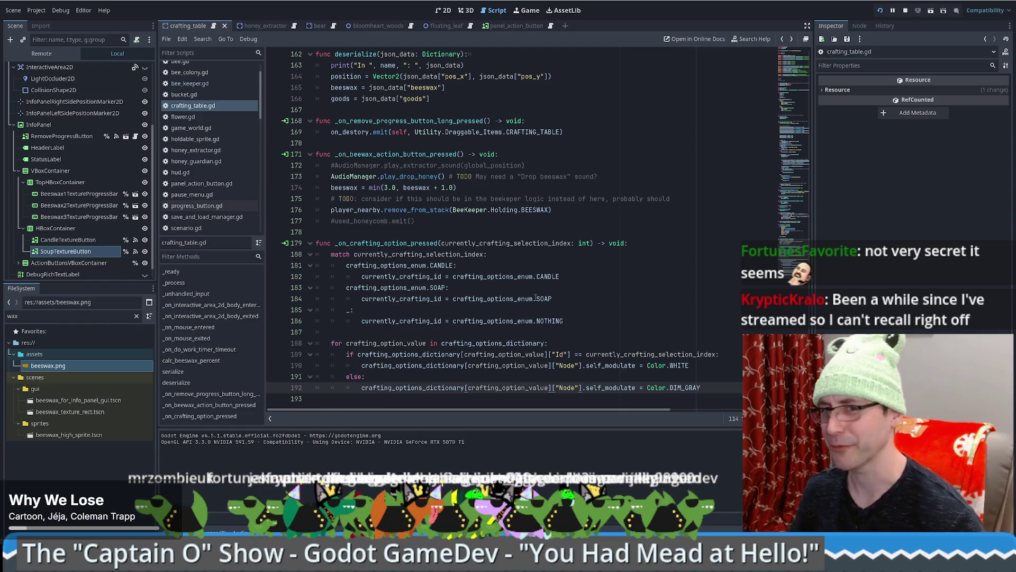
Step: Bring up crafting_table.gd and inspect the crafting option handler at lines 179 and 185
{"action": "mouse_move", "coordinate": [535, 298]}
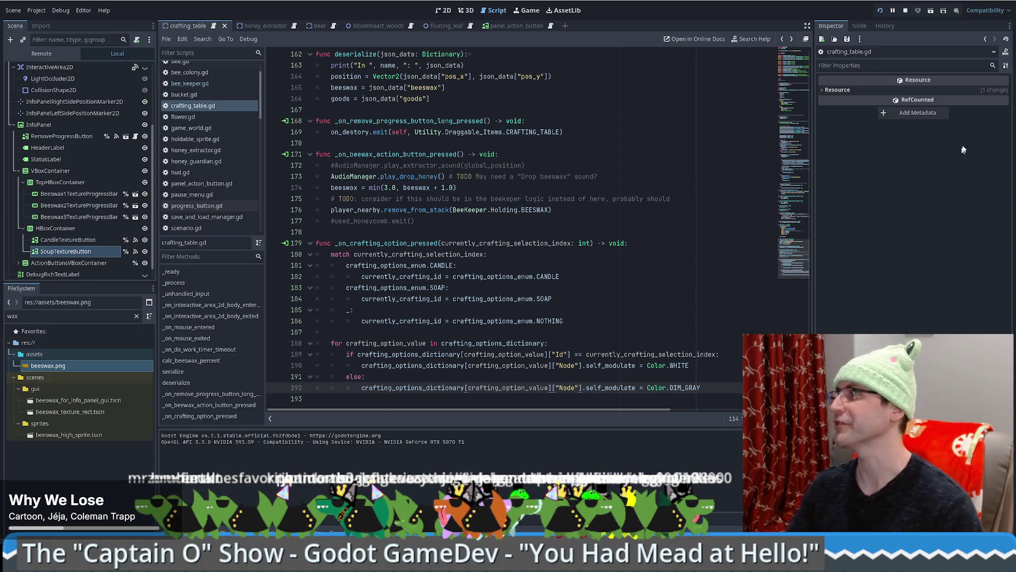
{"action": "left_click", "coordinate": [491, 244]}
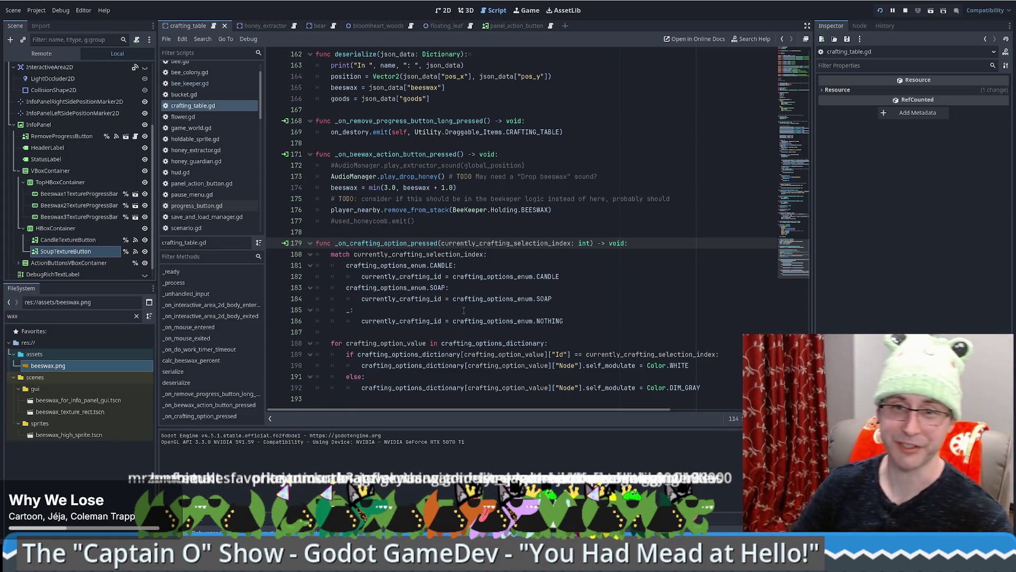
{"action": "left_click", "coordinate": [556, 311]}
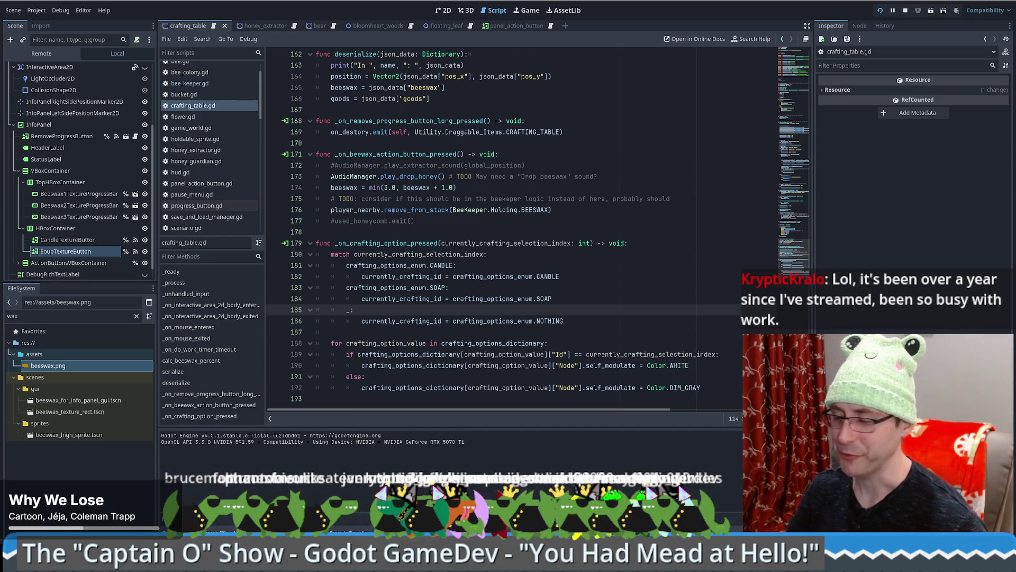
{"action": "scroll", "coordinate": [570, 309], "scroll_direction": "up", "scroll_amount": 20}
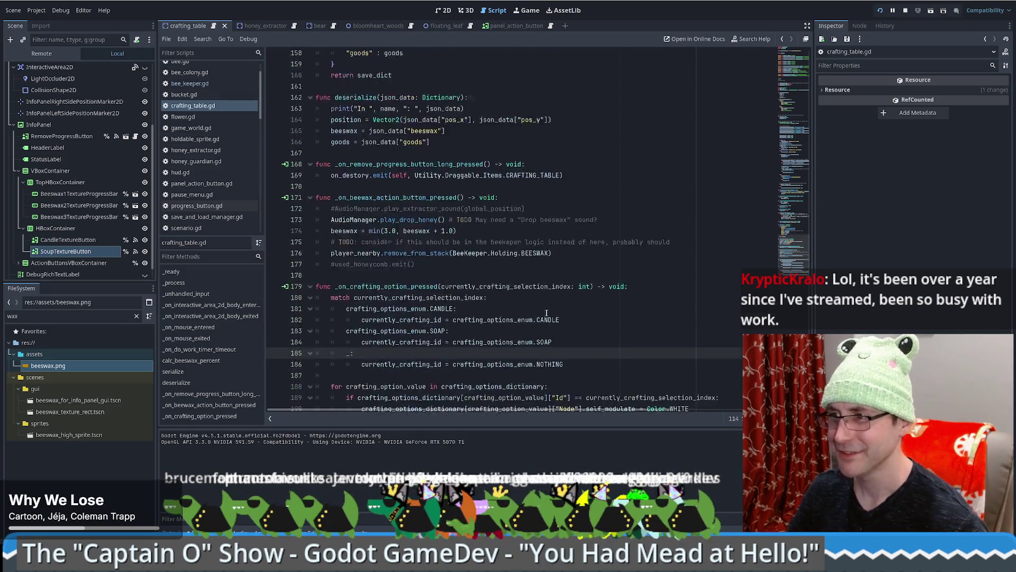
{"action": "scroll", "coordinate": [530, 307], "scroll_direction": "up", "scroll_amount": 12}
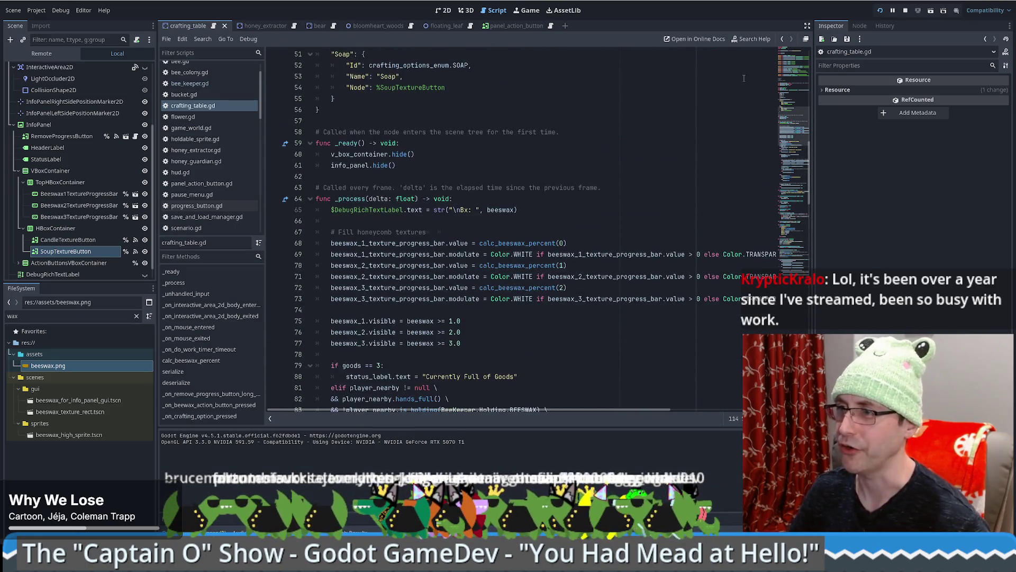
{"action": "left_click", "coordinate": [800, 82]}
{"action": "left_click", "coordinate": [795, 52]}
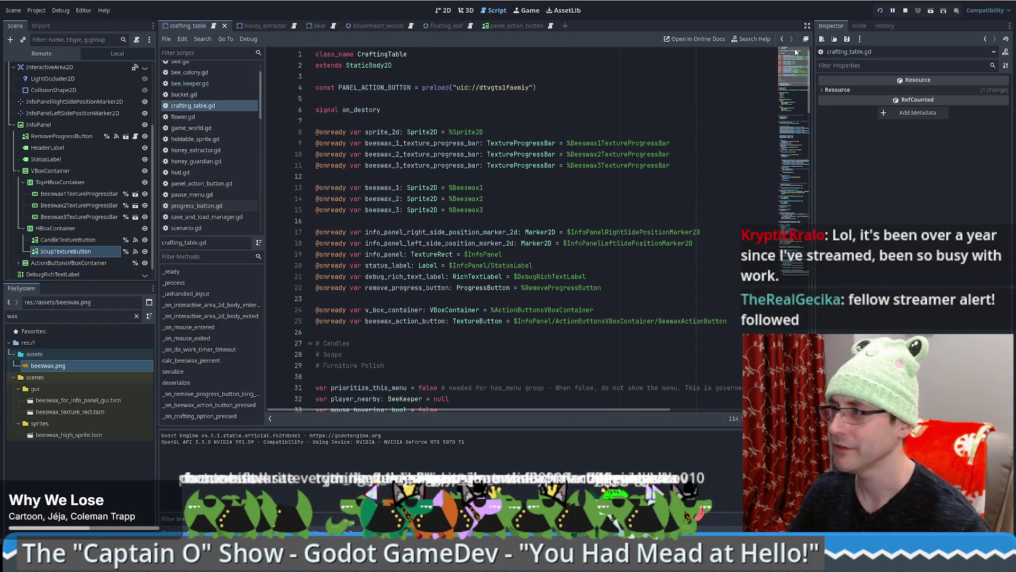
{"action": "scroll", "coordinate": [764, 201], "scroll_direction": "down", "scroll_amount": 20}
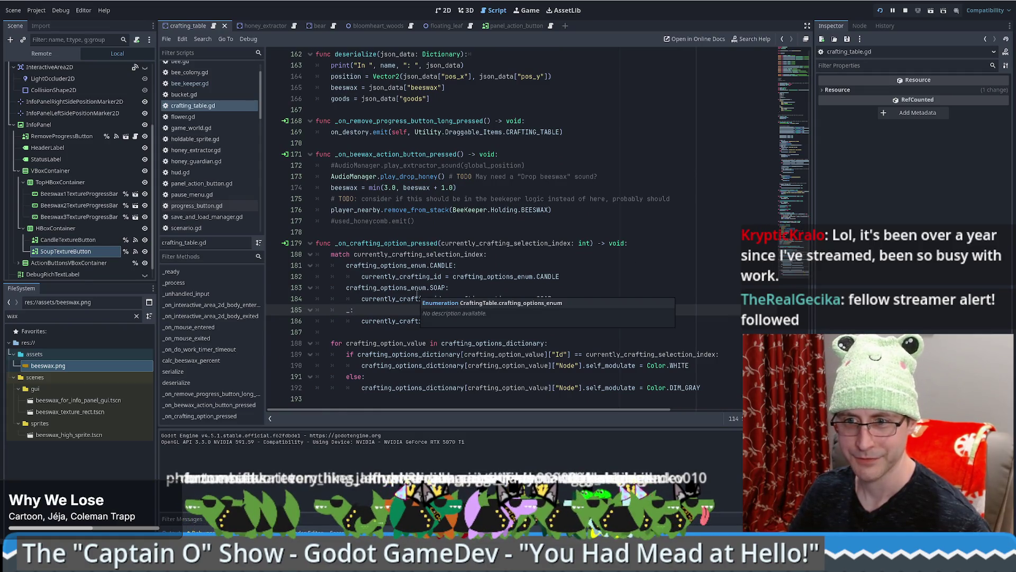
{"action": "scroll", "coordinate": [619, 294], "scroll_direction": "up", "scroll_amount": 1}
{"action": "left_click", "coordinate": [619, 286]}
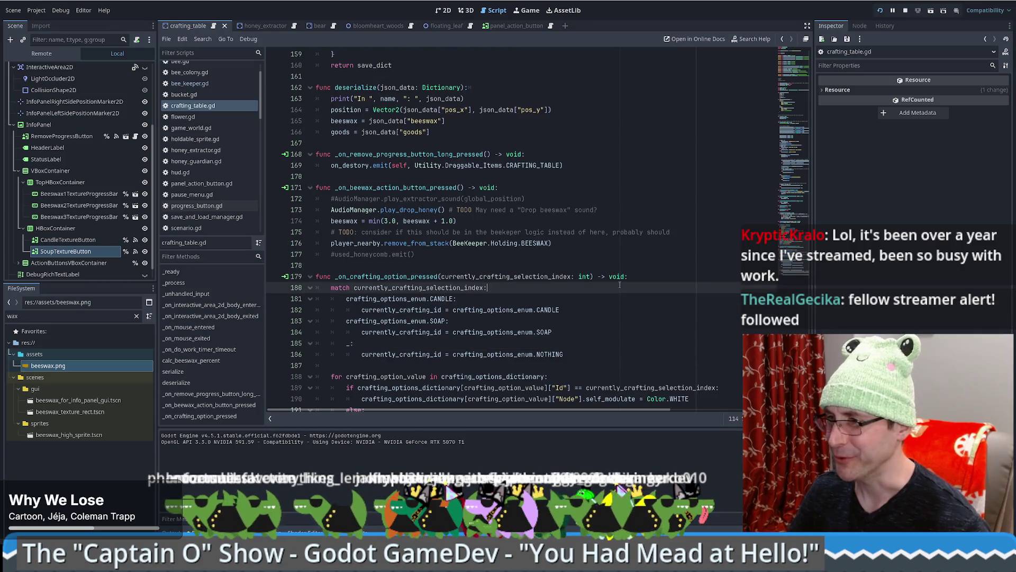
{"action": "scroll", "coordinate": [596, 287], "scroll_direction": "down", "scroll_amount": 1}
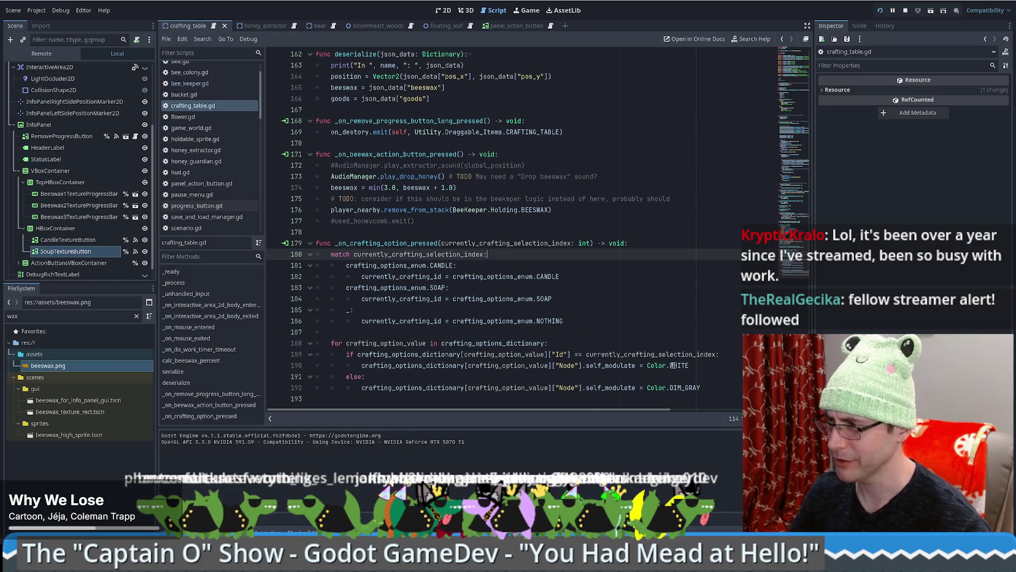
{"action": "left_click", "coordinate": [707, 387]}
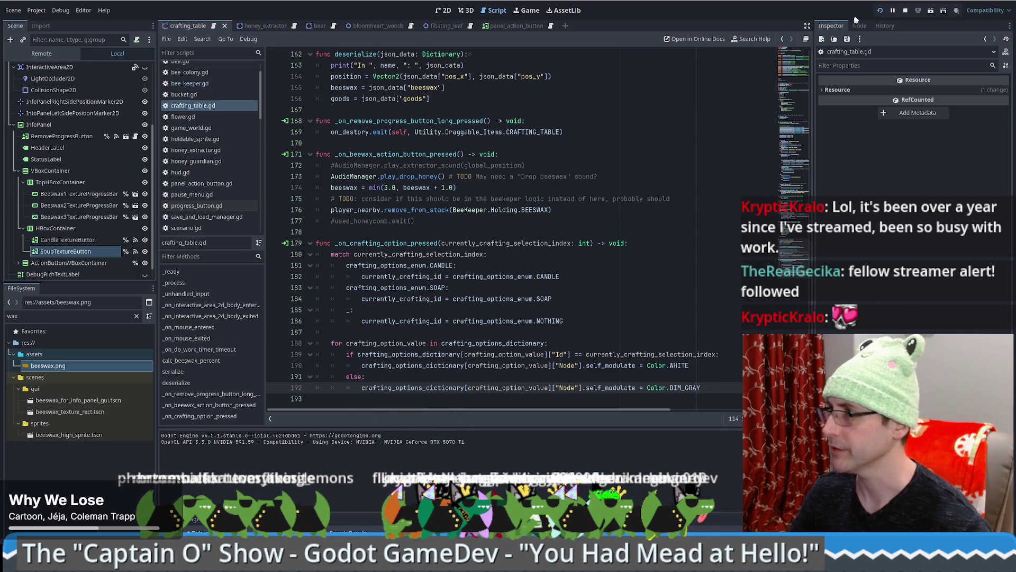
Step: Run the game, start a new game, load the save and use the crafting table
{"action": "left_click", "coordinate": [879, 16]}
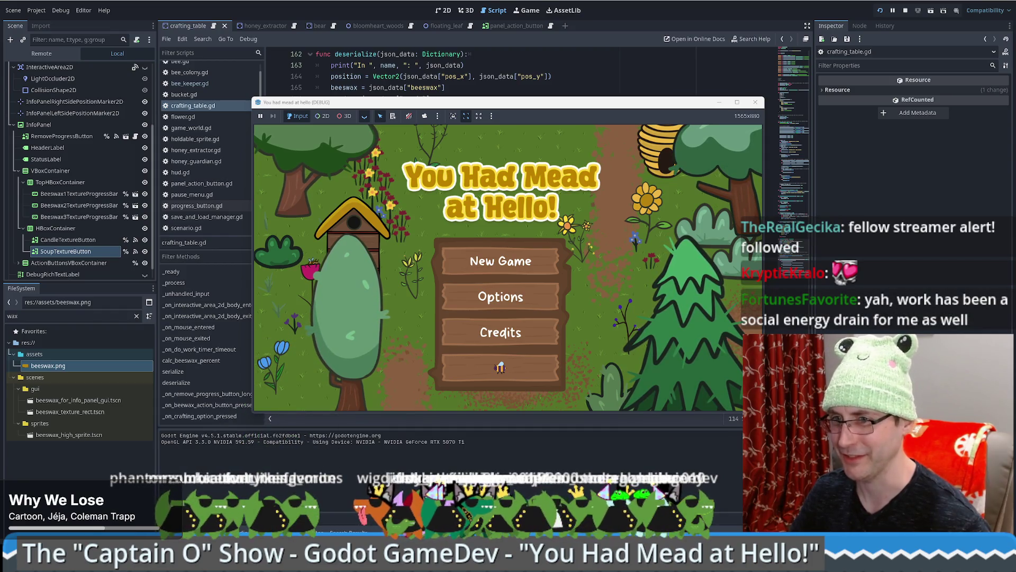
{"action": "left_click", "coordinate": [490, 270]}
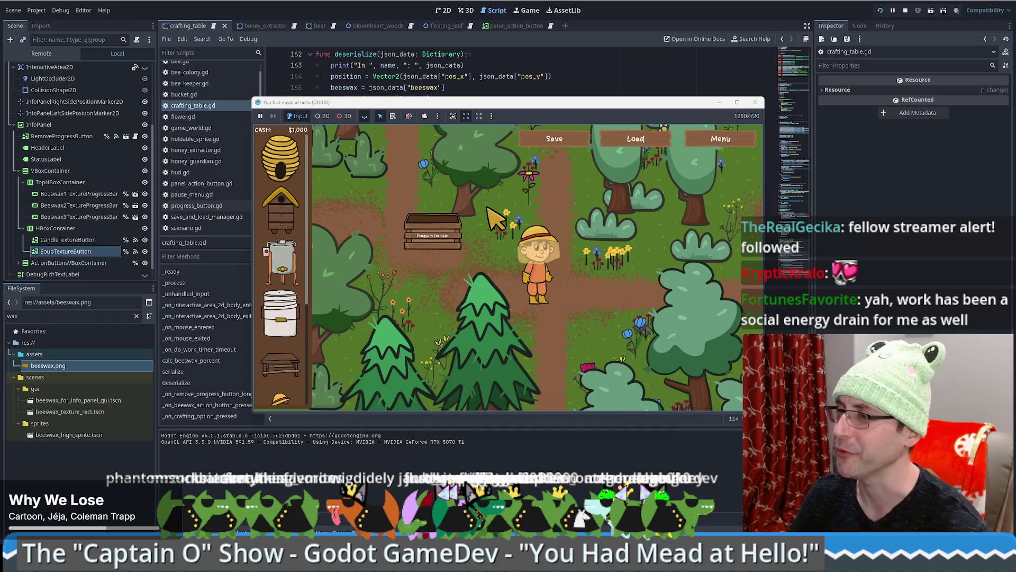
{"action": "left_click", "coordinate": [640, 139]}
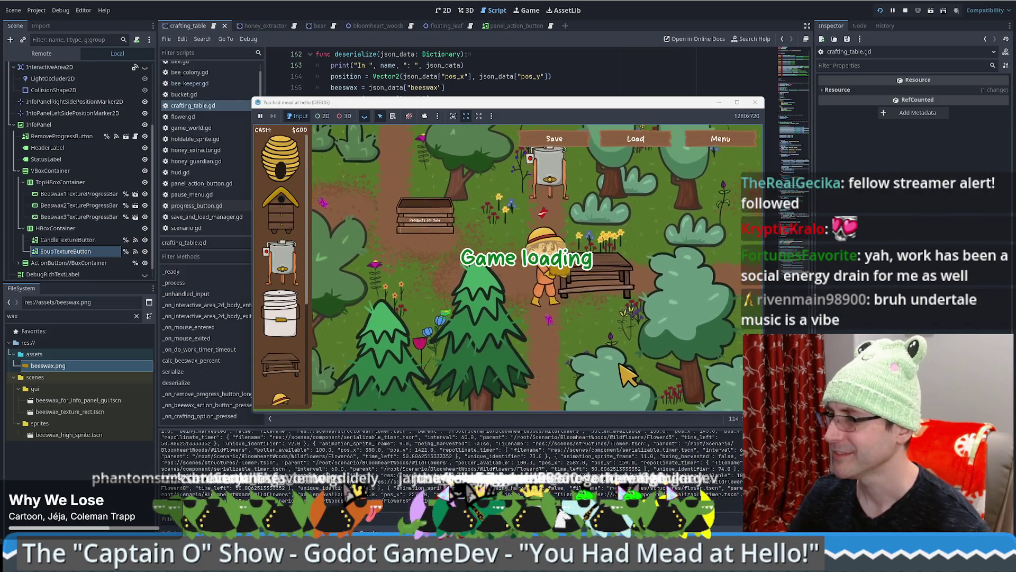
{"action": "mouse_move", "coordinate": [661, 304]}
{"action": "left_click", "coordinate": [659, 284]}
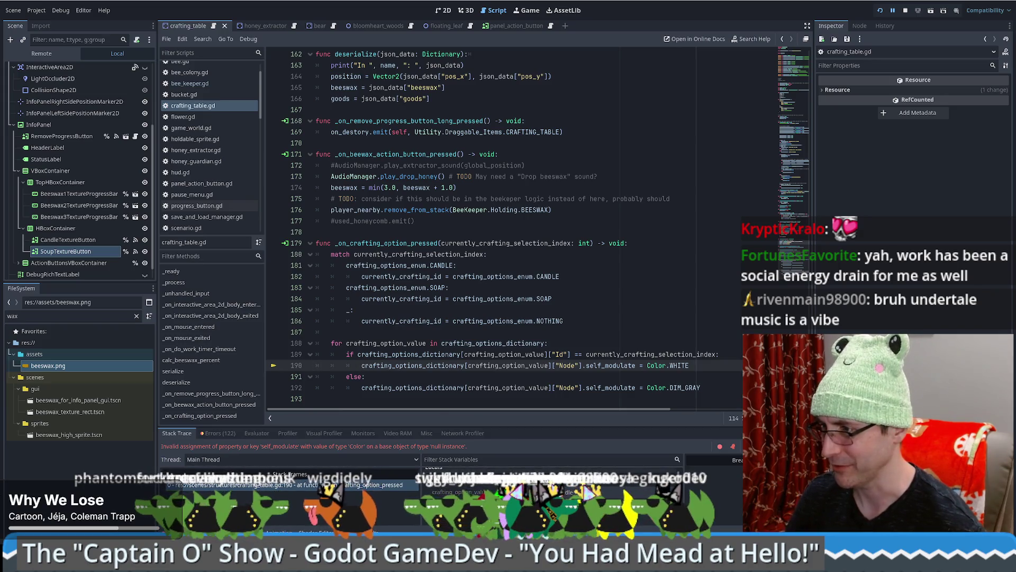
Step: Enlarge the debugger panel and expand crafting_options_dictionary (size 2) in Stack Variables
{"action": "scroll", "coordinate": [512, 485], "scroll_direction": "down", "scroll_amount": 3}
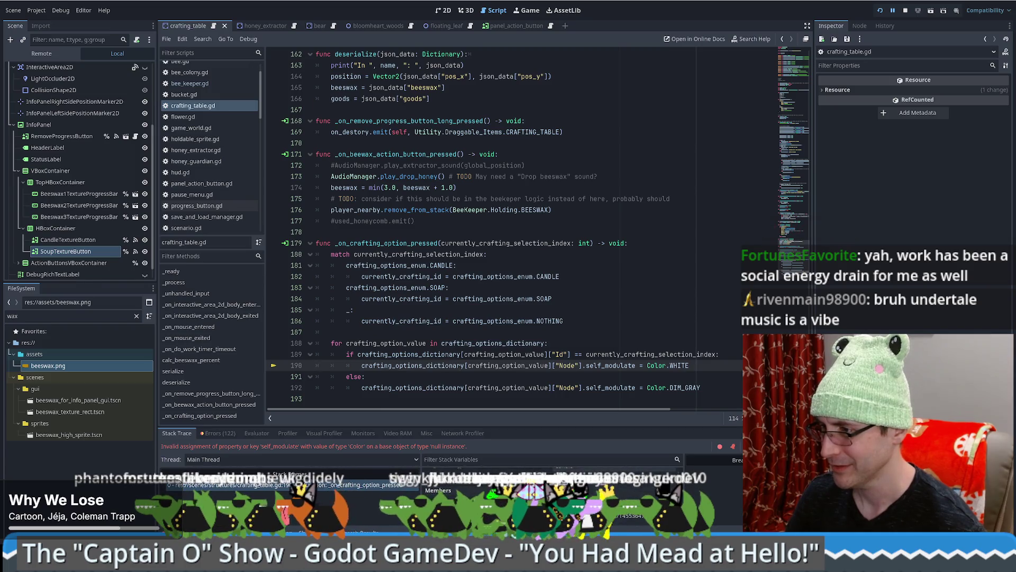
{"action": "scroll", "coordinate": [512, 485], "scroll_direction": "down", "scroll_amount": 3}
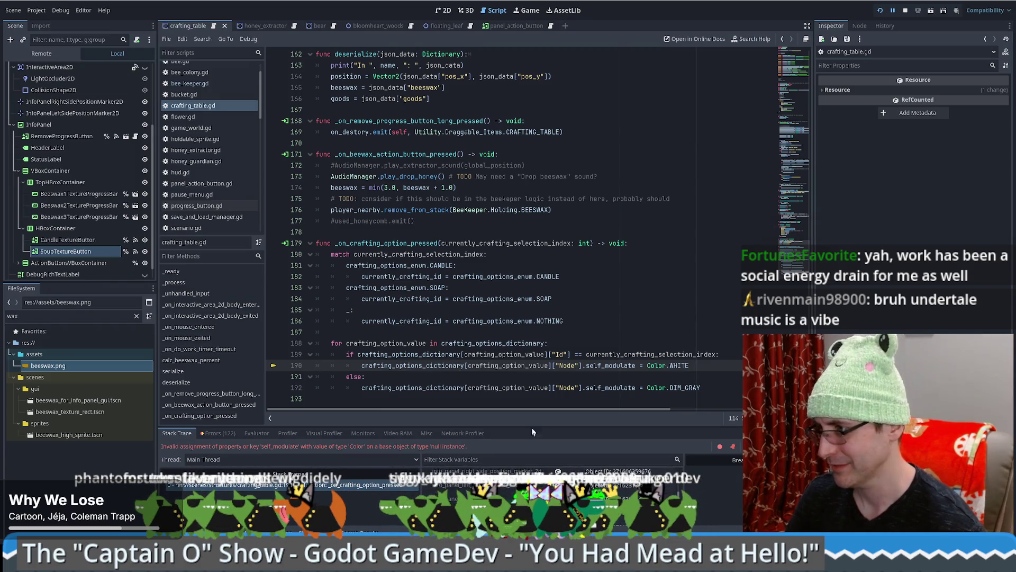
{"action": "left_click_drag", "start_coordinate": [547, 426], "coordinate": [547, 338]}
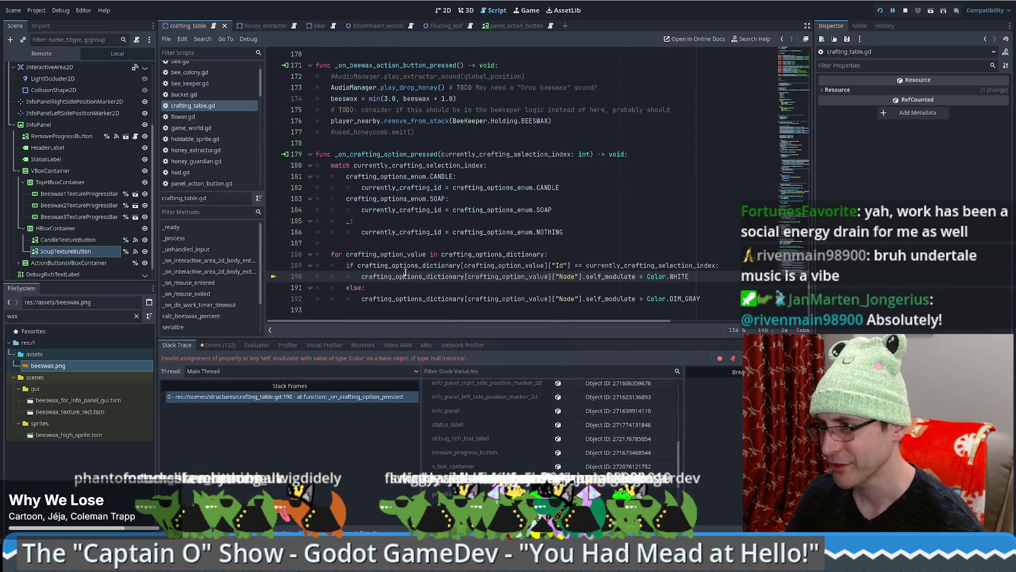
{"action": "scroll", "coordinate": [509, 412], "scroll_direction": "down", "scroll_amount": 3}
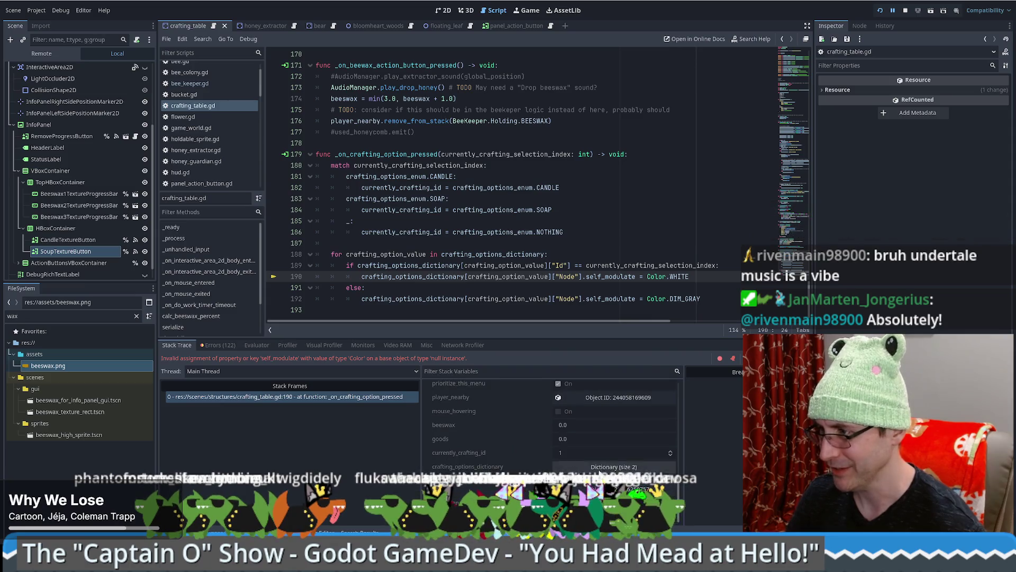
{"action": "scroll", "coordinate": [529, 450], "scroll_direction": "down", "scroll_amount": 3}
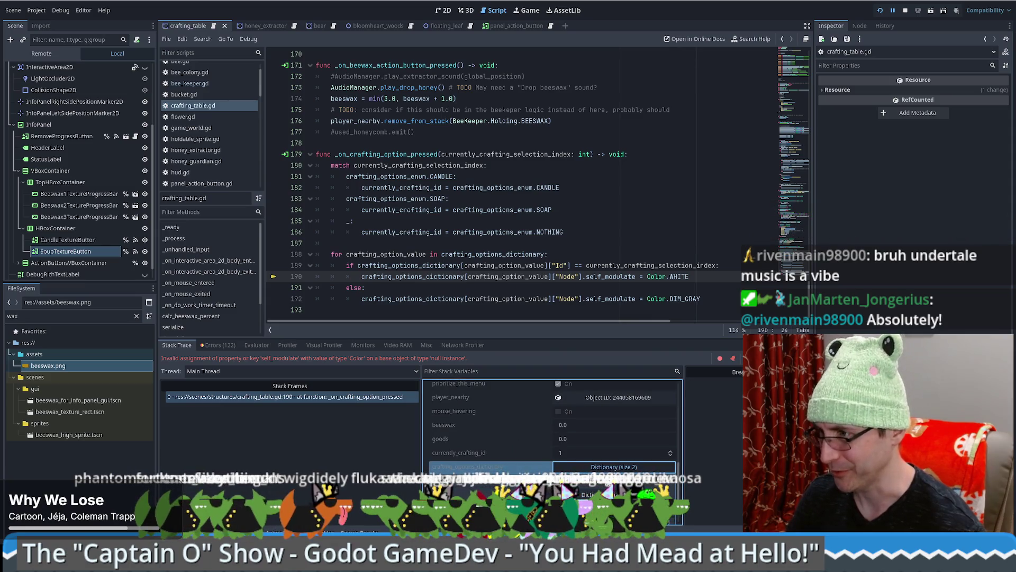
{"action": "left_click", "coordinate": [628, 435]}
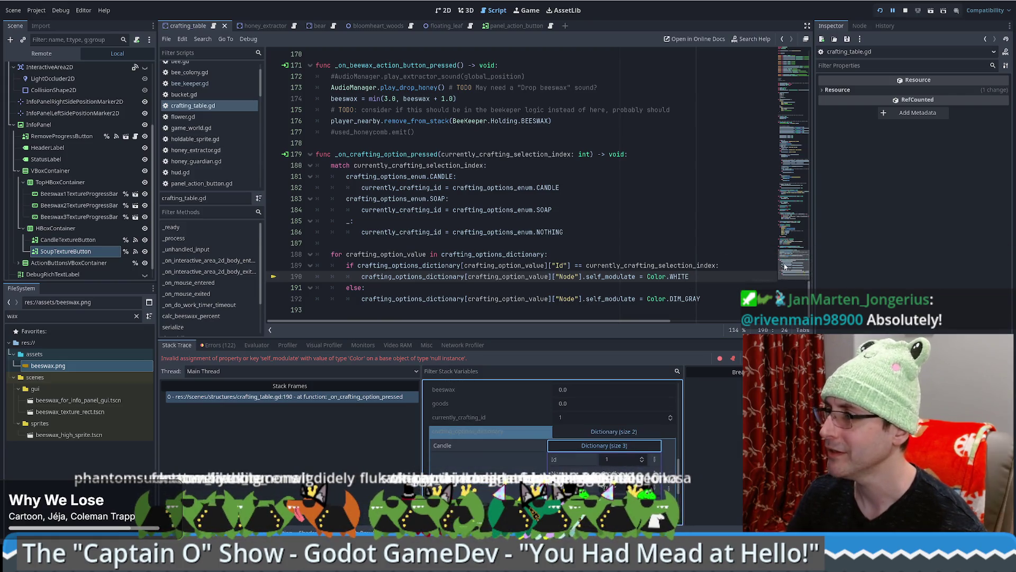
{"action": "mouse_move", "coordinate": [794, 264]}
{"action": "left_mouse_down"}
{"action": "mouse_move", "coordinate": [797, 74]}
{"action": "mouse_move", "coordinate": [797, 135]}
{"action": "mouse_move", "coordinate": [799, 111]}
{"action": "left_mouse_up"}
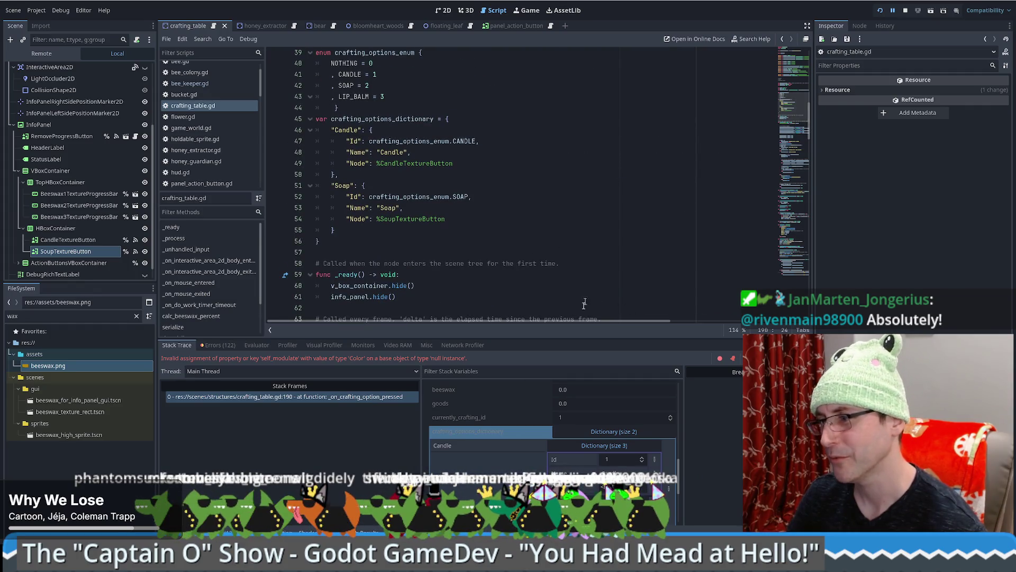
Step: Compare the Candle entry's null Node value with its %CandleTextureButton declaration, then stop debugging
{"action": "scroll", "coordinate": [492, 471], "scroll_direction": "down", "scroll_amount": 3}
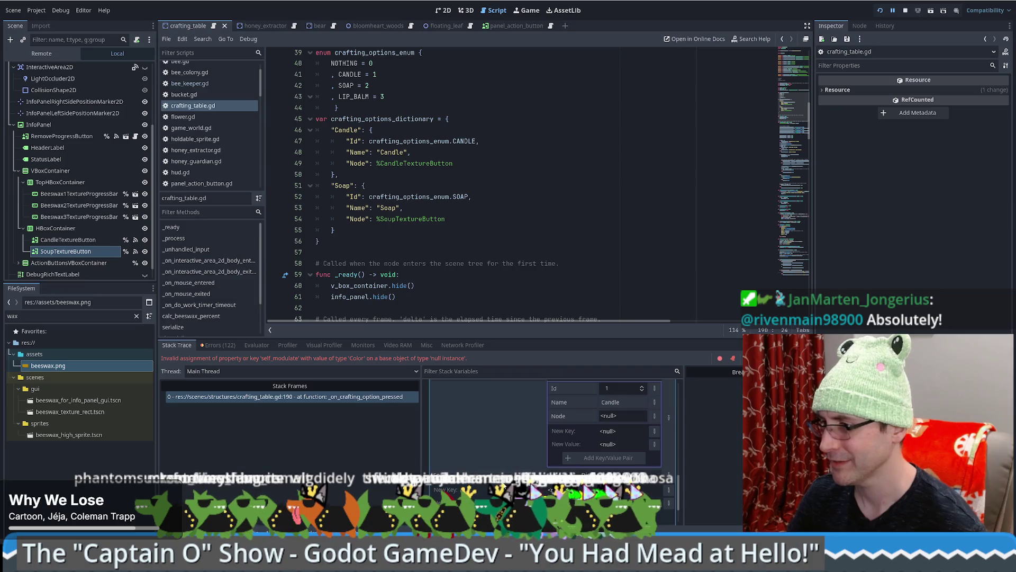
{"action": "scroll", "coordinate": [512, 453], "scroll_direction": "down", "scroll_amount": 2}
{"action": "scroll", "coordinate": [513, 456], "scroll_direction": "up", "scroll_amount": 3}
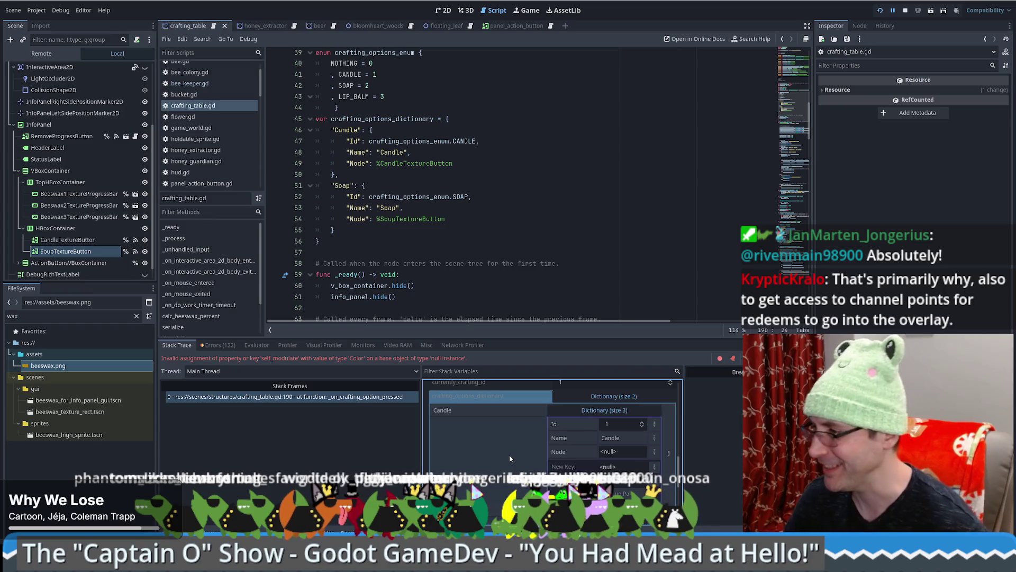
{"action": "left_click_drag", "start_coordinate": [347, 163], "coordinate": [454, 163]}
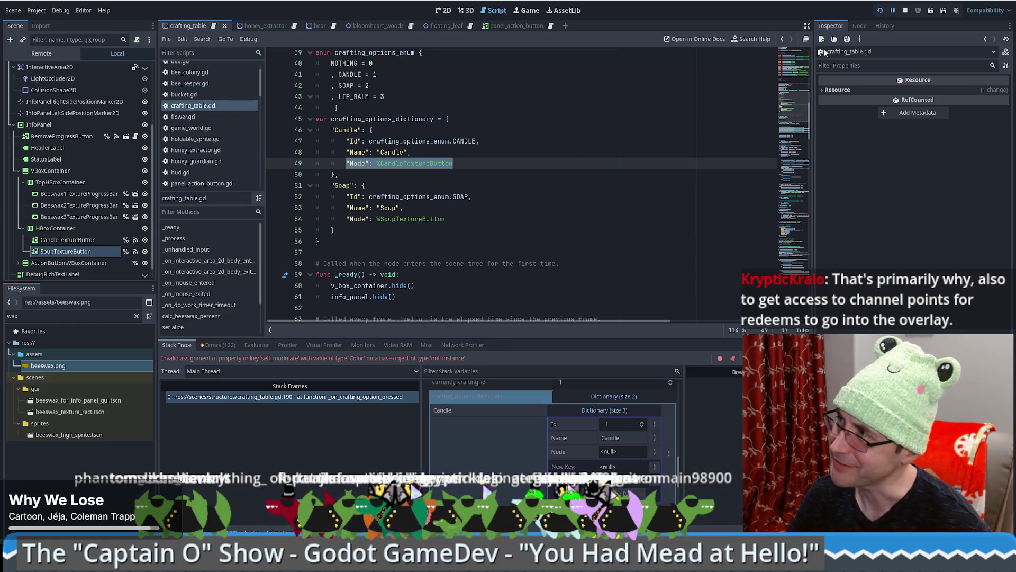
{"action": "left_click", "coordinate": [629, 453]}
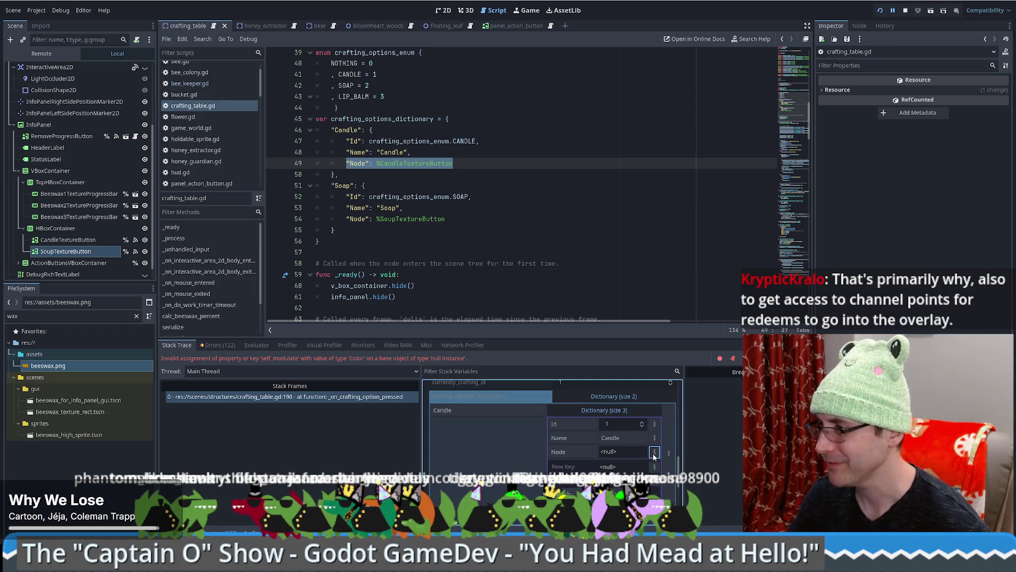
{"action": "key", "text": "F8"}
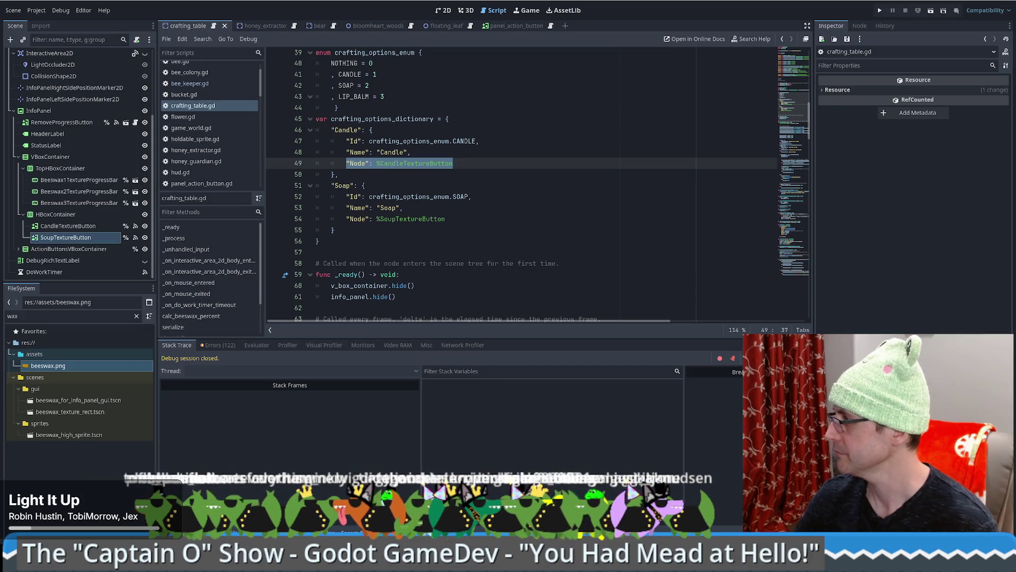
Step: Copy the name crafting_options_dictionary and paste it on a new line after info_panel.hide()
{"action": "left_click", "coordinate": [694, 256]}
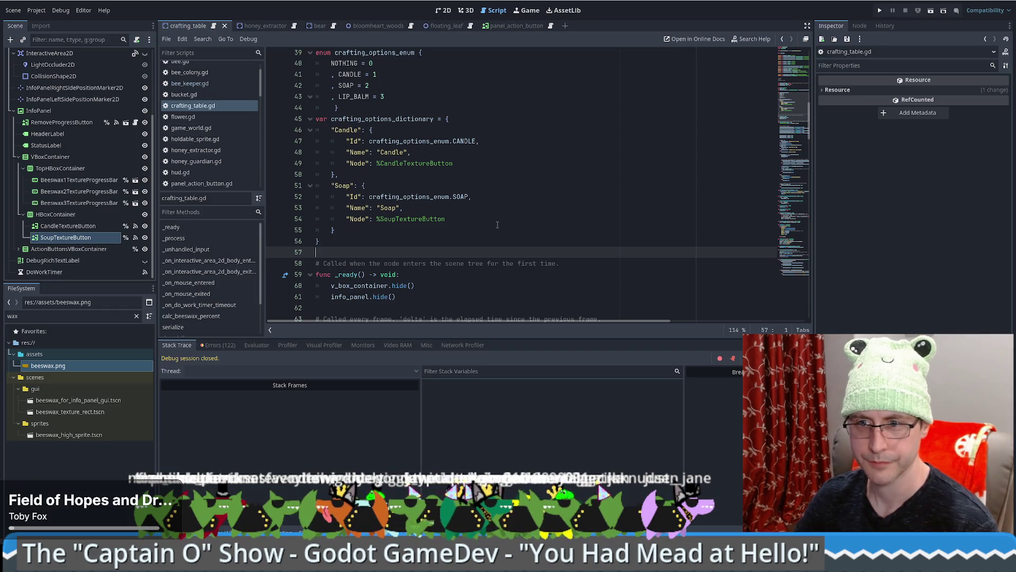
{"action": "scroll", "coordinate": [494, 230], "scroll_direction": "down", "scroll_amount": 1}
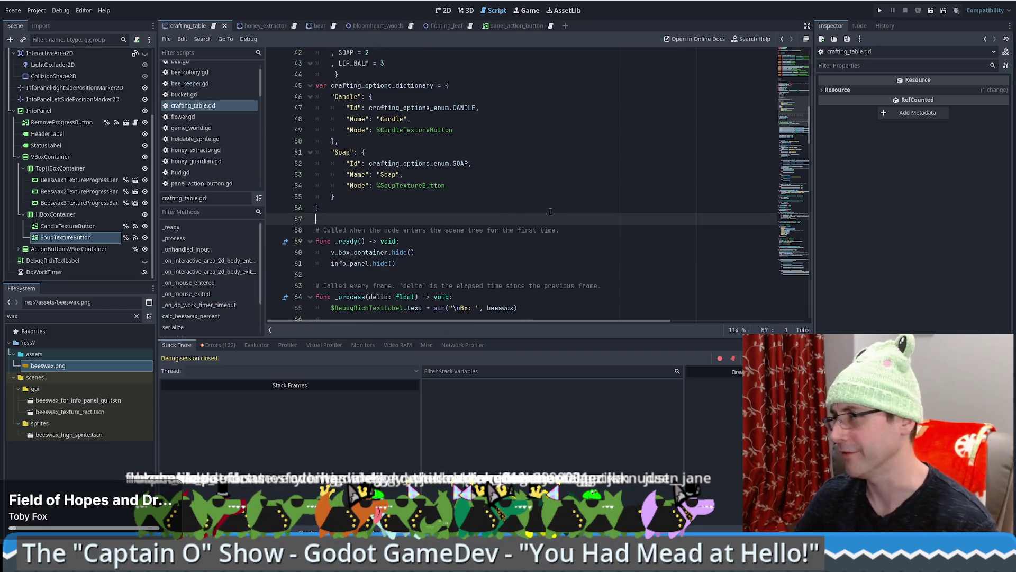
{"action": "scroll", "coordinate": [509, 210], "scroll_direction": "down", "scroll_amount": 7}
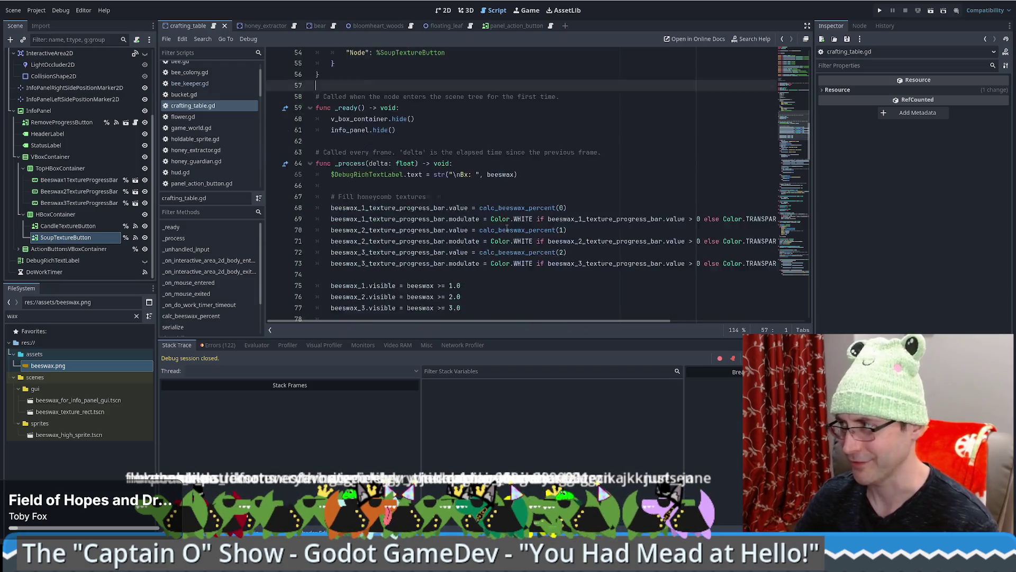
{"action": "scroll", "coordinate": [507, 213], "scroll_direction": "up", "scroll_amount": 1}
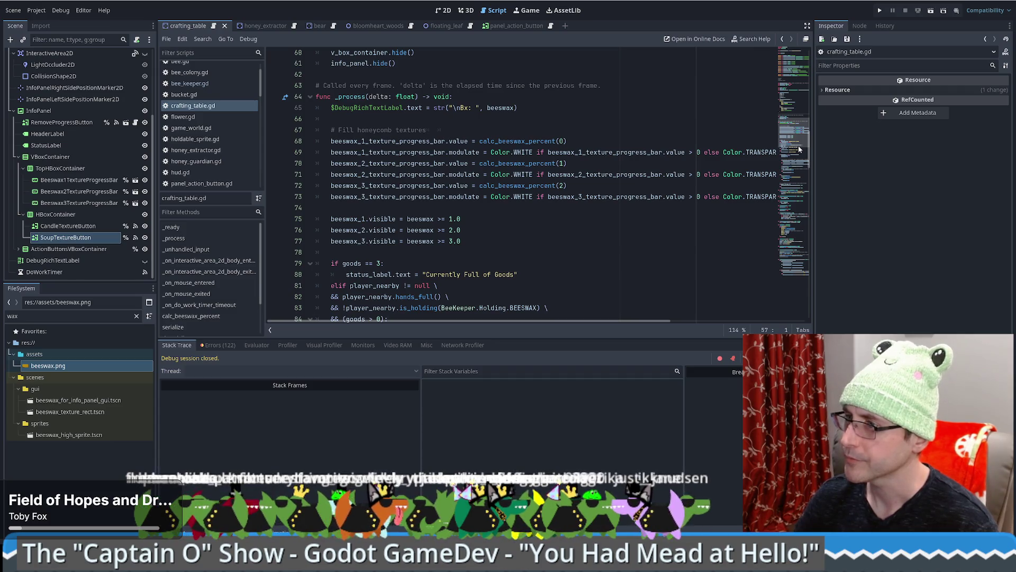
{"action": "left_click_drag", "start_coordinate": [799, 149], "coordinate": [808, 110]}
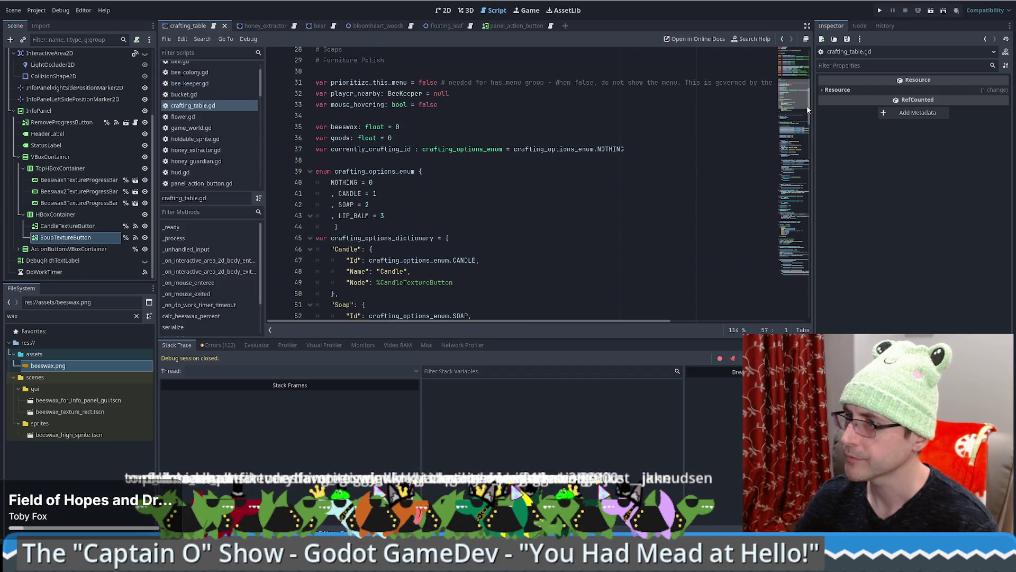
{"action": "double_click", "coordinate": [370, 237]}
{"action": "key", "text": "ctrl+c"}
{"action": "scroll", "coordinate": [507, 238], "scroll_direction": "down", "scroll_amount": 8}
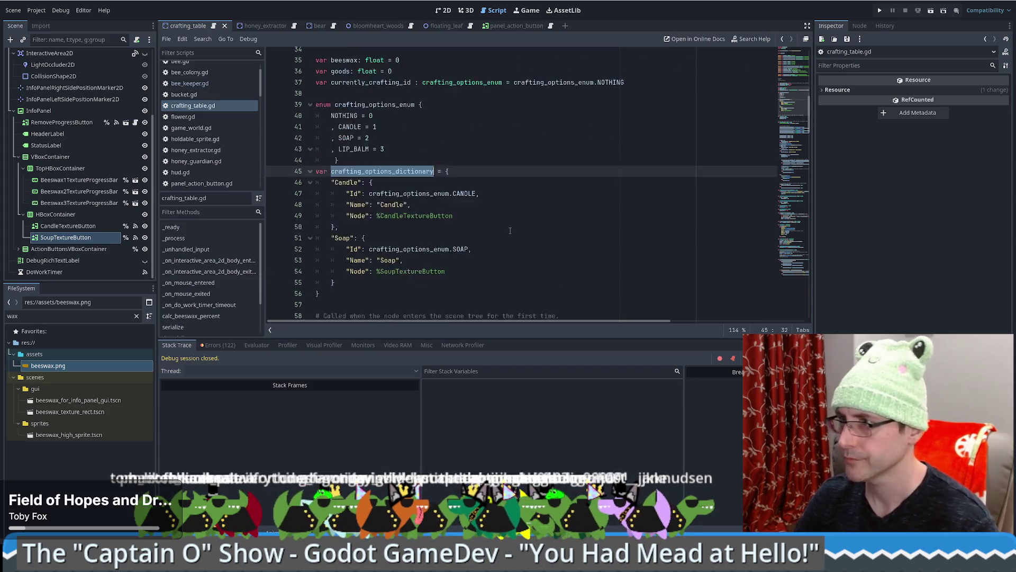
{"action": "left_click", "coordinate": [436, 155]}
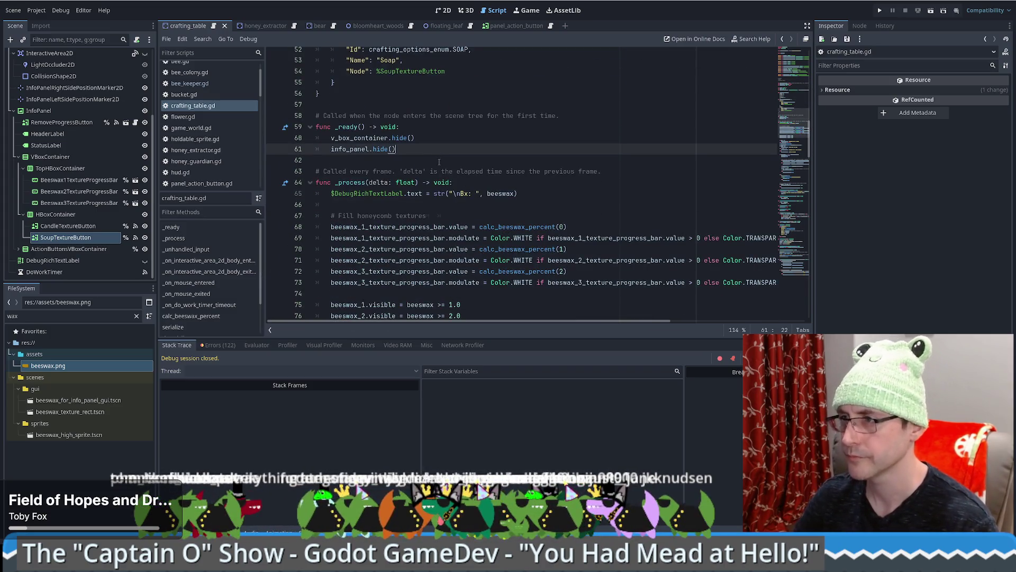
{"action": "key", "text": "Return"}
{"action": "key", "text": "ctrl+v"}
{"action": "scroll", "coordinate": [439, 161], "scroll_direction": "up", "scroll_amount": 3}
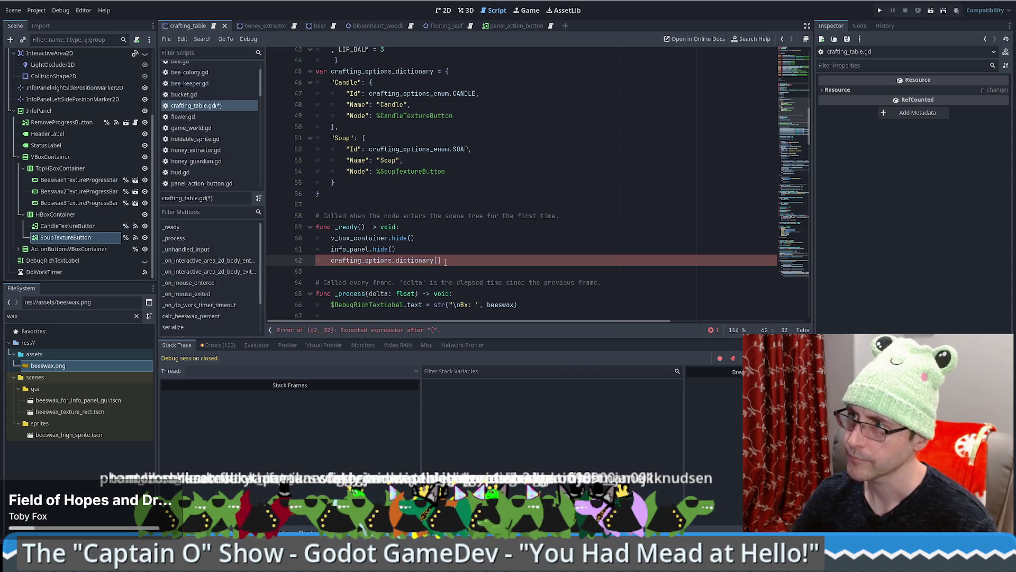
Step: Complete line 62 as crafting_options_dictionary["Candle"]["Node"] = %CandleTextureButton
{"action": "double_click", "coordinate": [349, 82]}
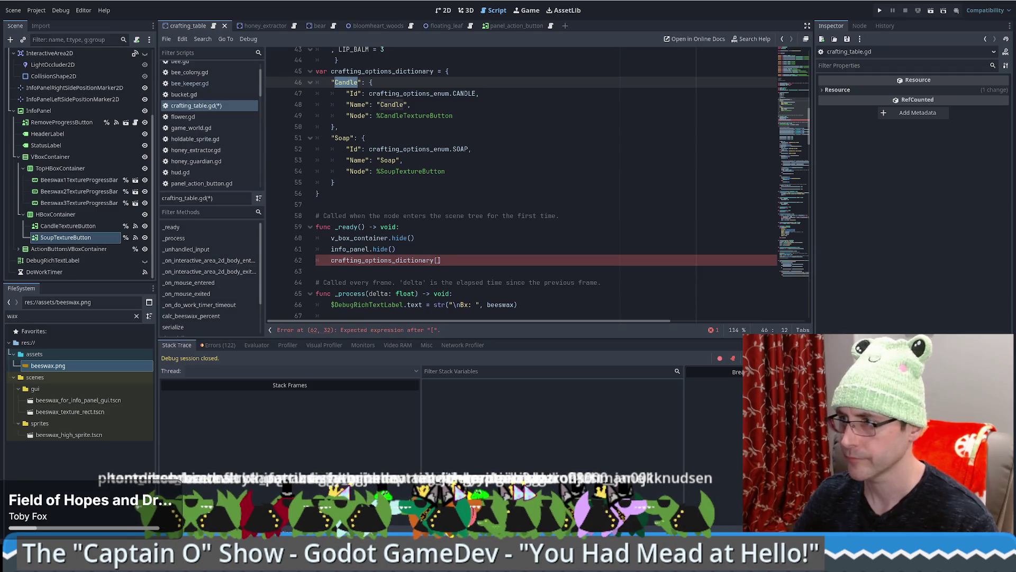
{"action": "left_click", "coordinate": [438, 260]}
{"action": "type", "text": "\"]["}
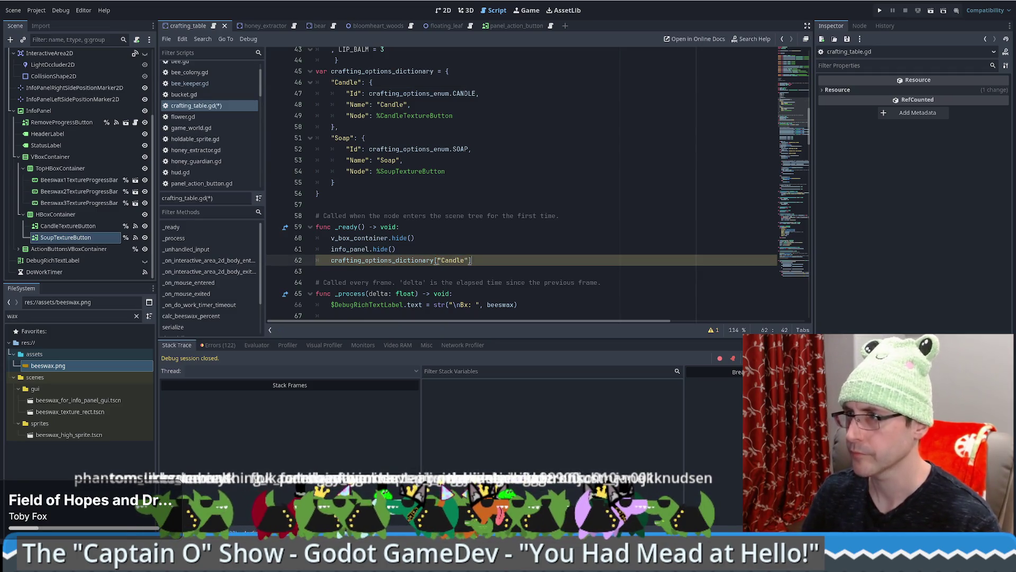
{"action": "type", "text": "\"Node\"] ="}
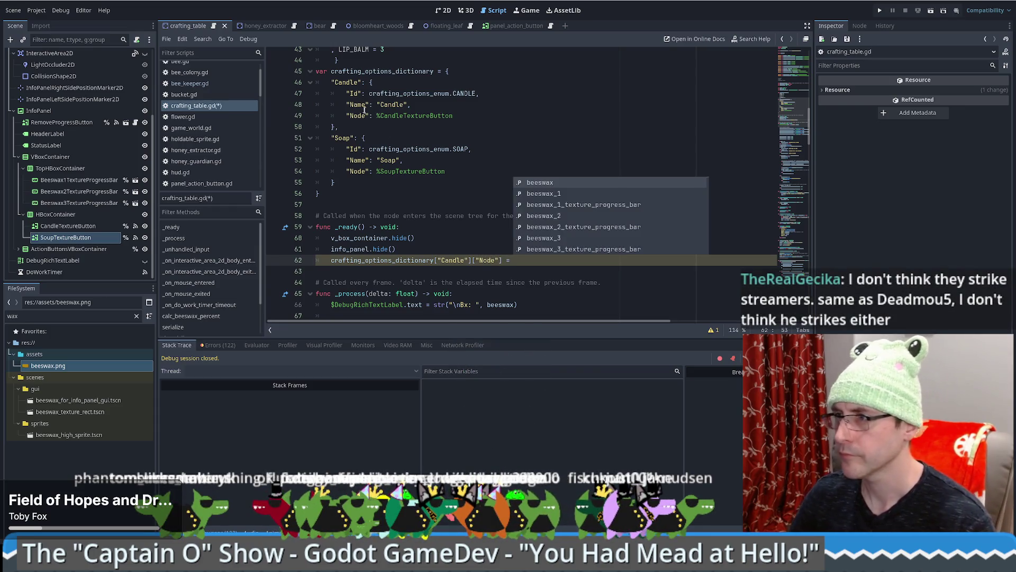
{"action": "left_click_drag", "start_coordinate": [377, 115], "coordinate": [459, 118]}
{"action": "left_click", "coordinate": [528, 261]}
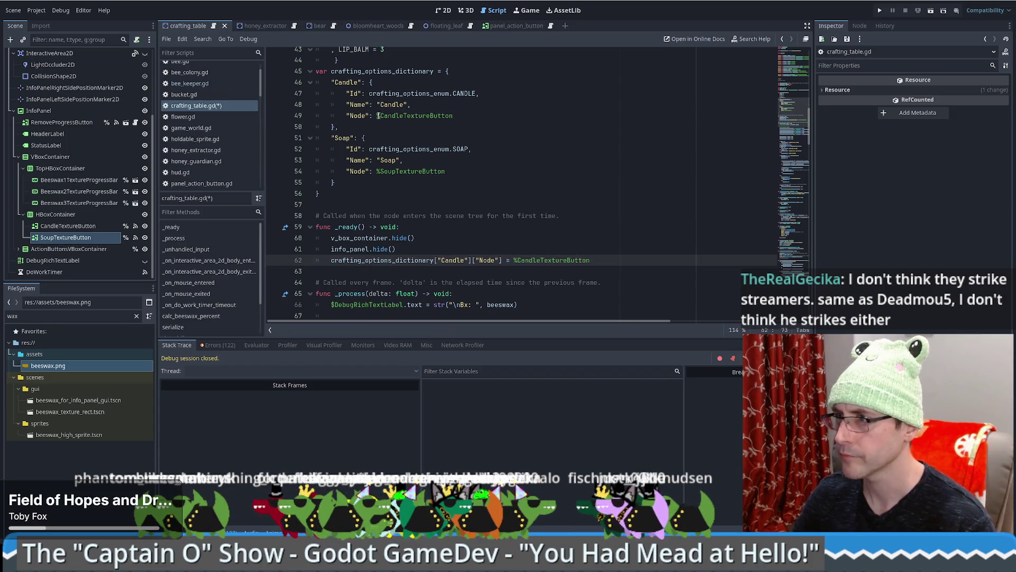
Step: Replace the Node values on lines 49 and 54 with the null placeholder
{"action": "left_click_drag", "start_coordinate": [378, 115], "coordinate": [487, 121]}
{"action": "type", "text": "null # Defined in _ready("}
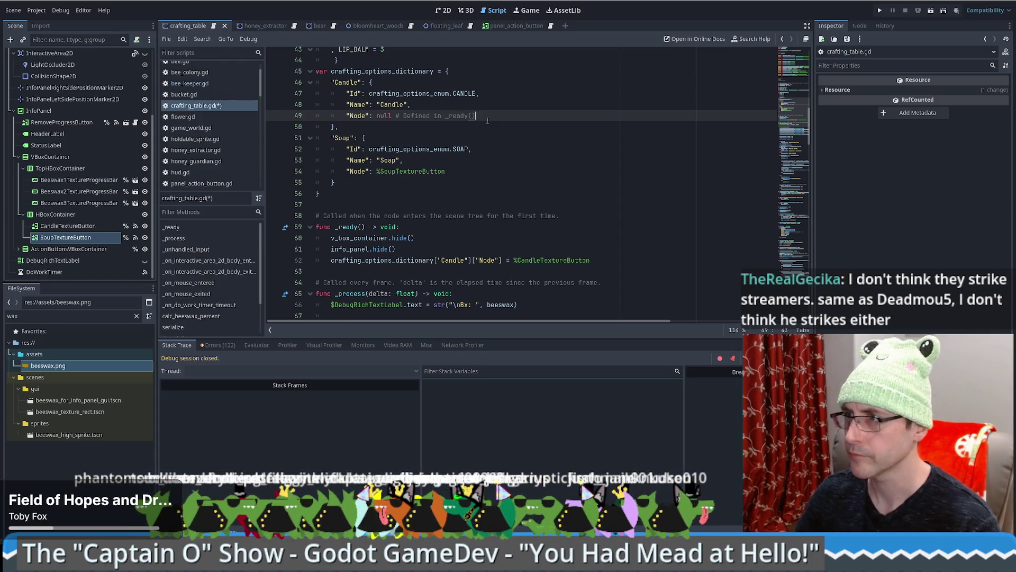
{"action": "left_click_drag", "start_coordinate": [375, 115], "coordinate": [476, 115]}
{"action": "key", "text": "ctrl+c"}
{"action": "left_click_drag", "start_coordinate": [372, 171], "coordinate": [499, 174]}
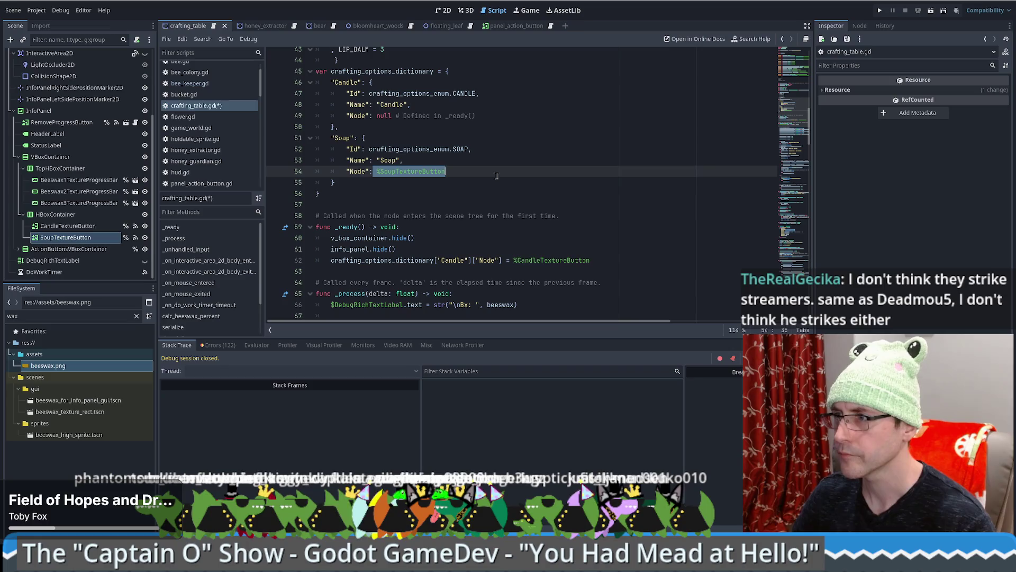
{"action": "key", "text": "ctrl+v"}
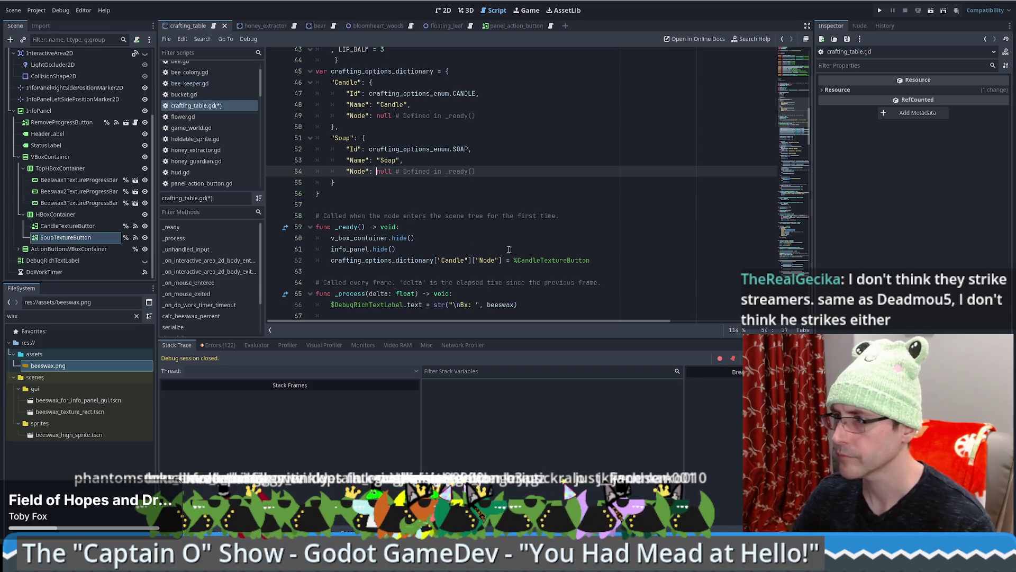
Step: Duplicate the Candle assignment and change it to %SoupTextureButton on line 63
{"action": "left_click", "coordinate": [589, 260]}
{"action": "key", "text": "ctrl+shift+d"}
{"action": "double_click", "coordinate": [546, 271]}
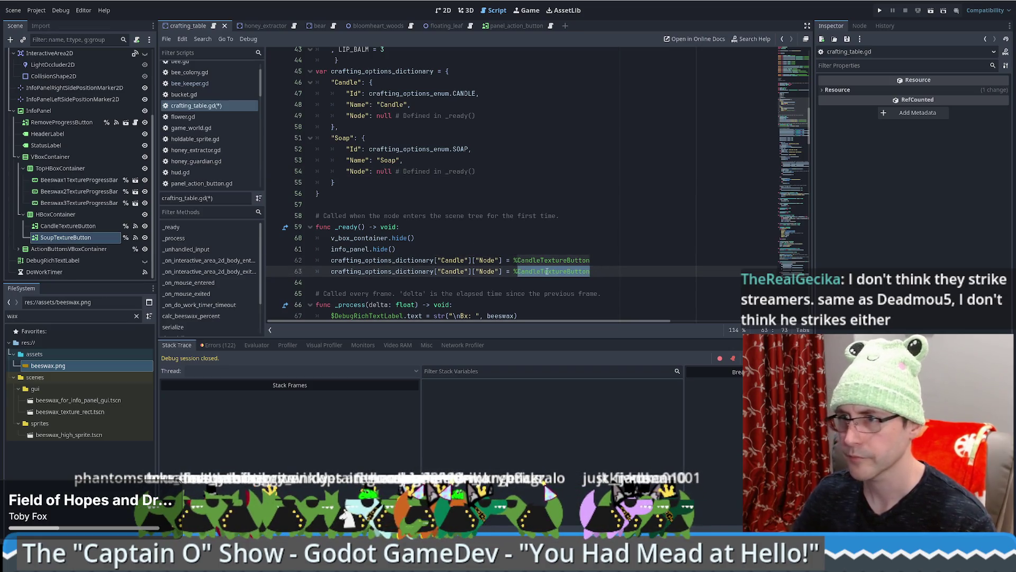
{"action": "type", "text": "Soup"}
{"action": "key", "text": "Return"}
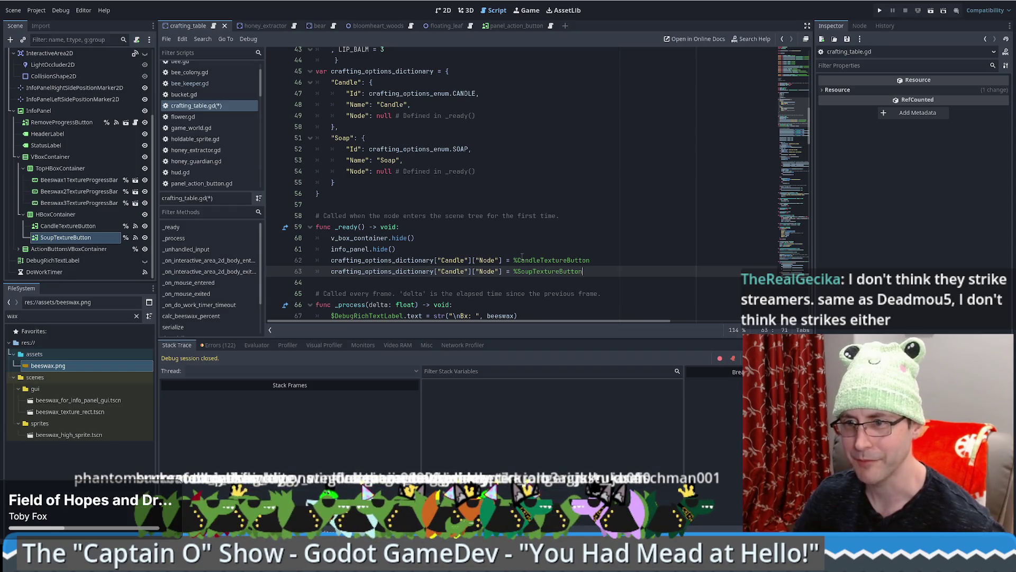
{"action": "left_click", "coordinate": [631, 253]}
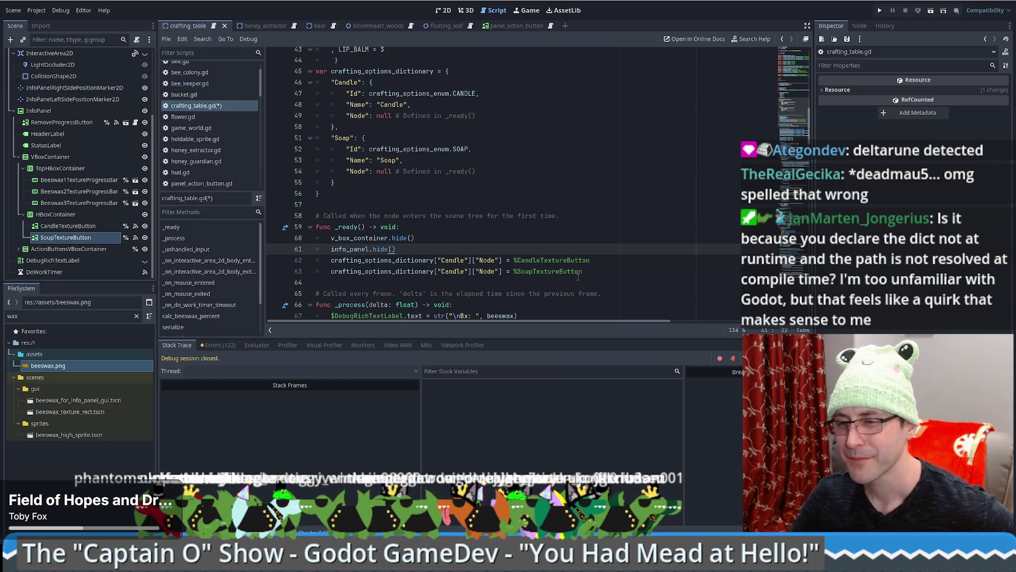
{"action": "scroll", "coordinate": [567, 276], "scroll_direction": "down", "scroll_amount": 5}
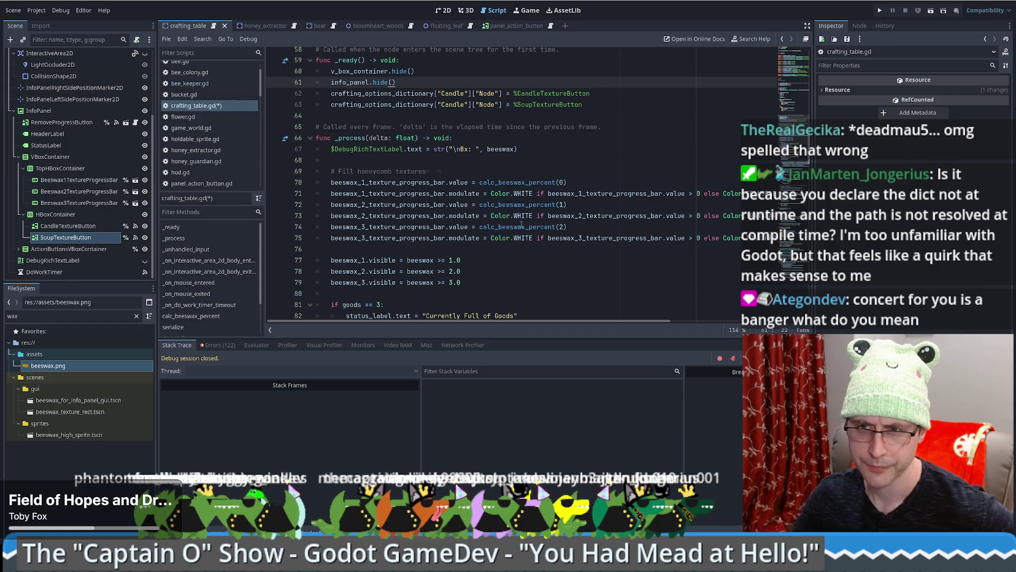
{"action": "scroll", "coordinate": [521, 225], "scroll_direction": "up", "scroll_amount": 15}
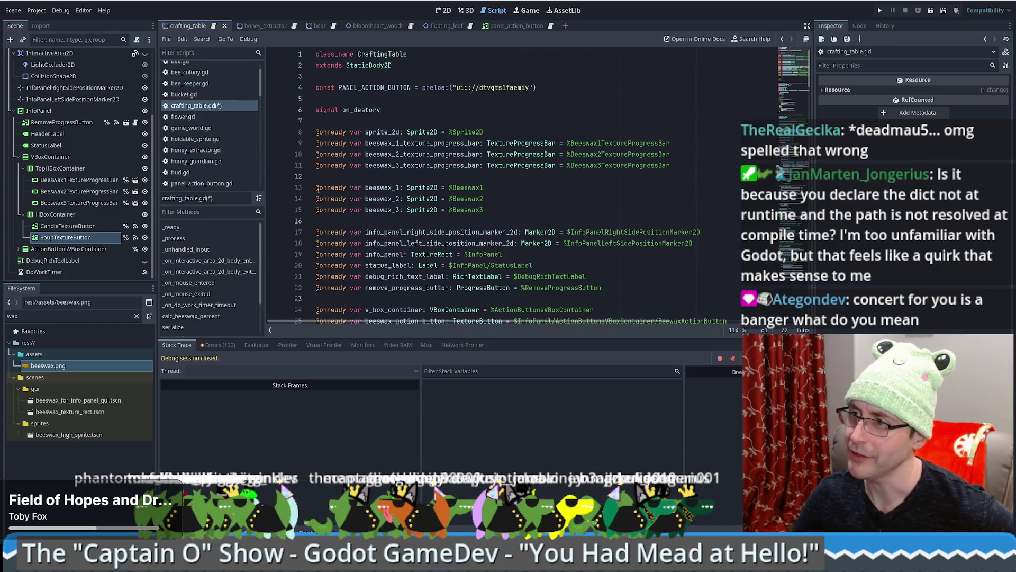
{"action": "left_click_drag", "start_coordinate": [421, 310], "coordinate": [317, 187]}
{"action": "left_click", "coordinate": [316, 187]}
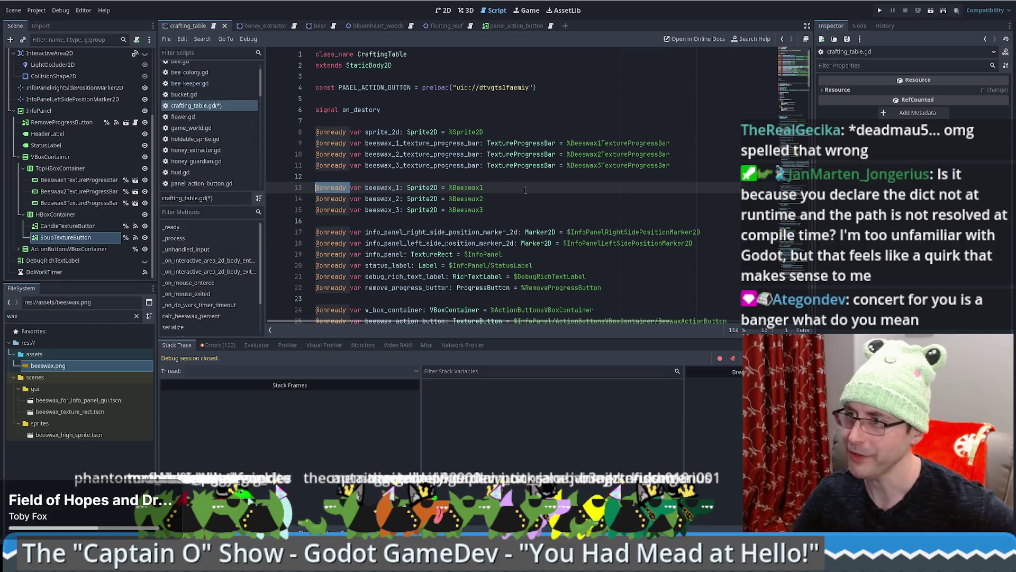
{"action": "scroll", "coordinate": [524, 228], "scroll_direction": "down", "scroll_amount": 16}
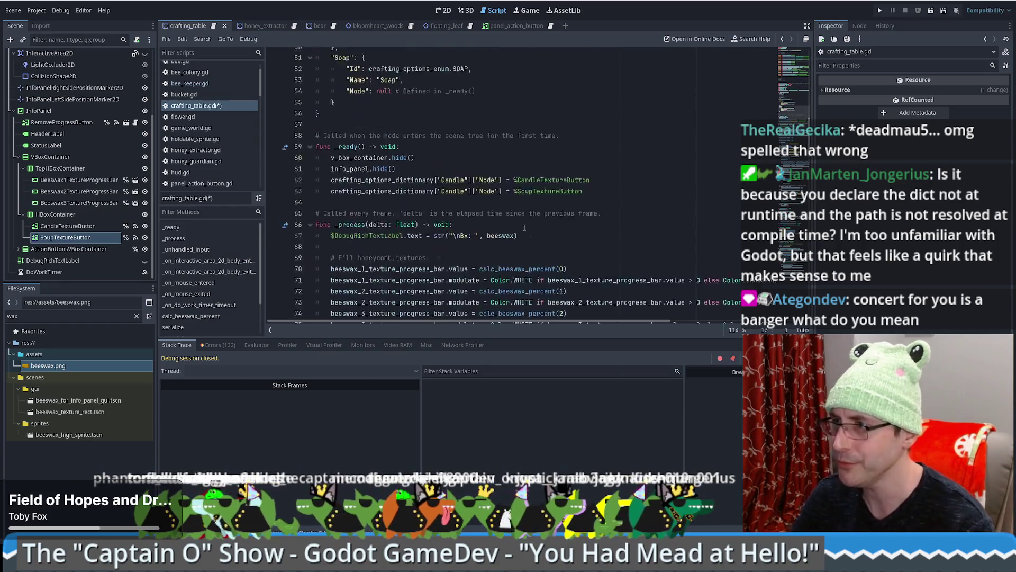
{"action": "scroll", "coordinate": [524, 228], "scroll_direction": "up", "scroll_amount": 3}
{"action": "key", "text": "ctrl+z"}
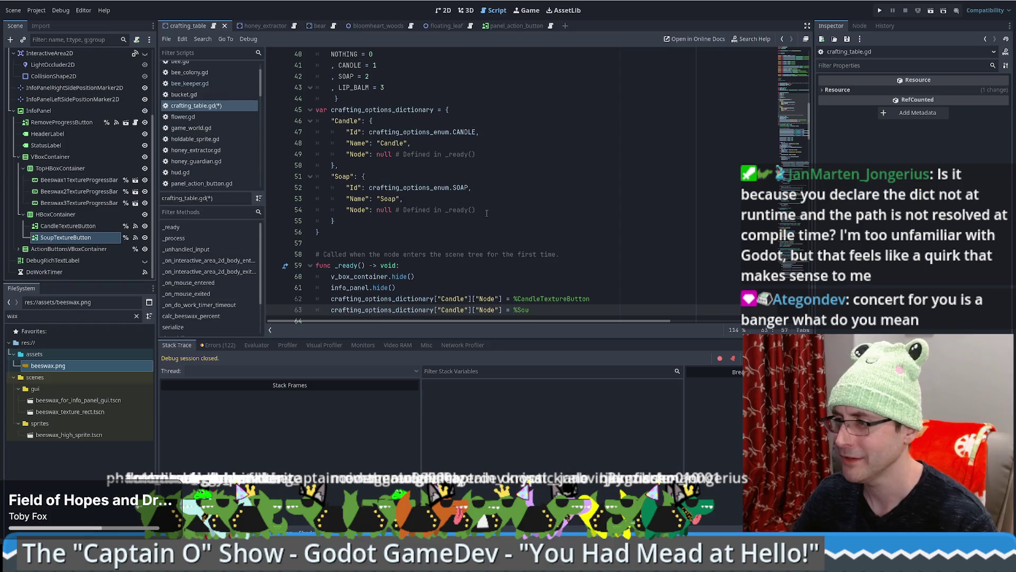
{"action": "key", "text": "ctrl+shift+z"}
{"action": "left_click", "coordinate": [345, 109]}
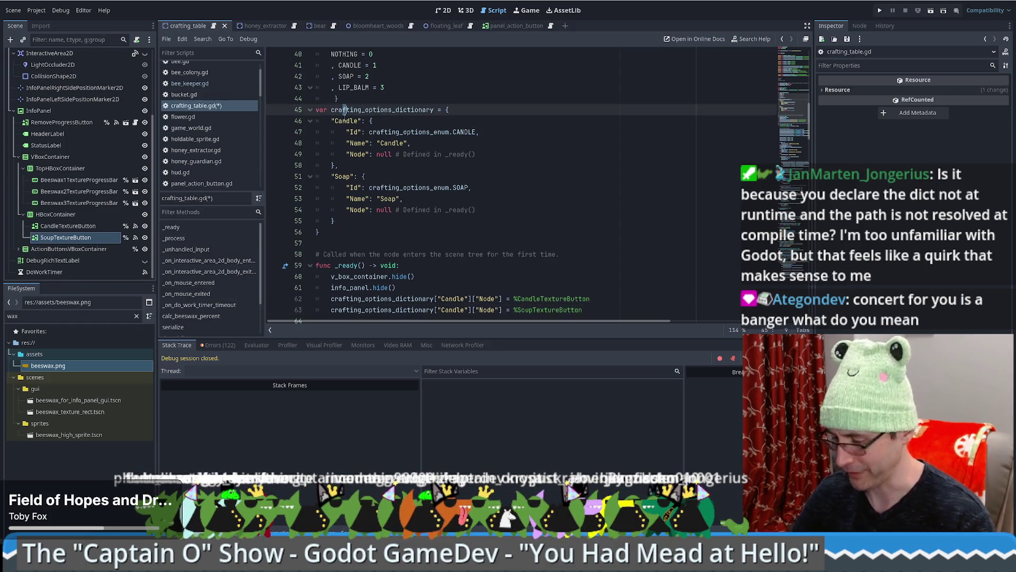
{"action": "key", "text": "Home"}
{"action": "type", "text": "@onready"}
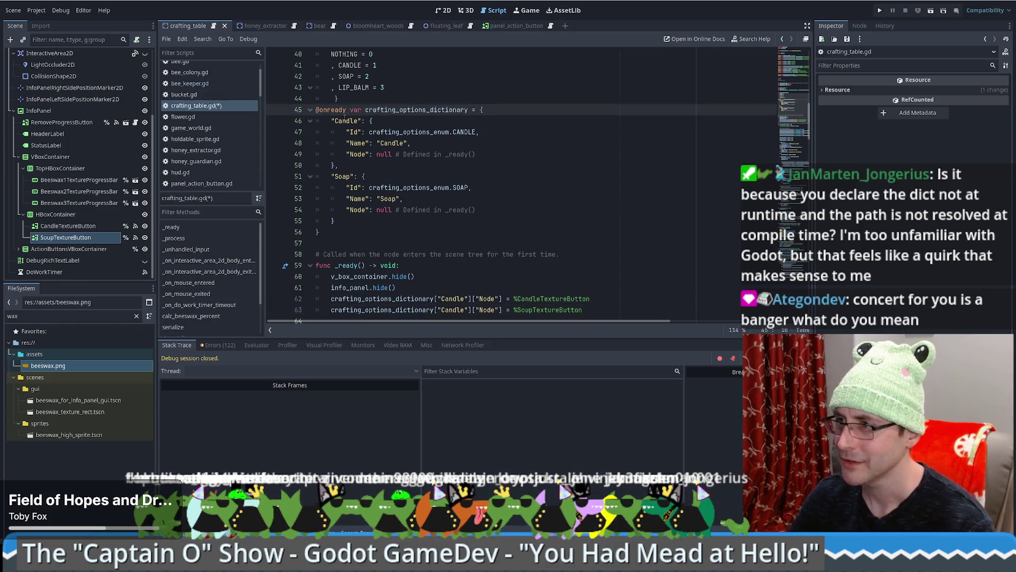
Step: Set the Candle and Soap Node values to %CandleTextureButton and %SoupTextureButton instead of null
{"action": "left_click_drag", "start_coordinate": [514, 298], "coordinate": [609, 301]}
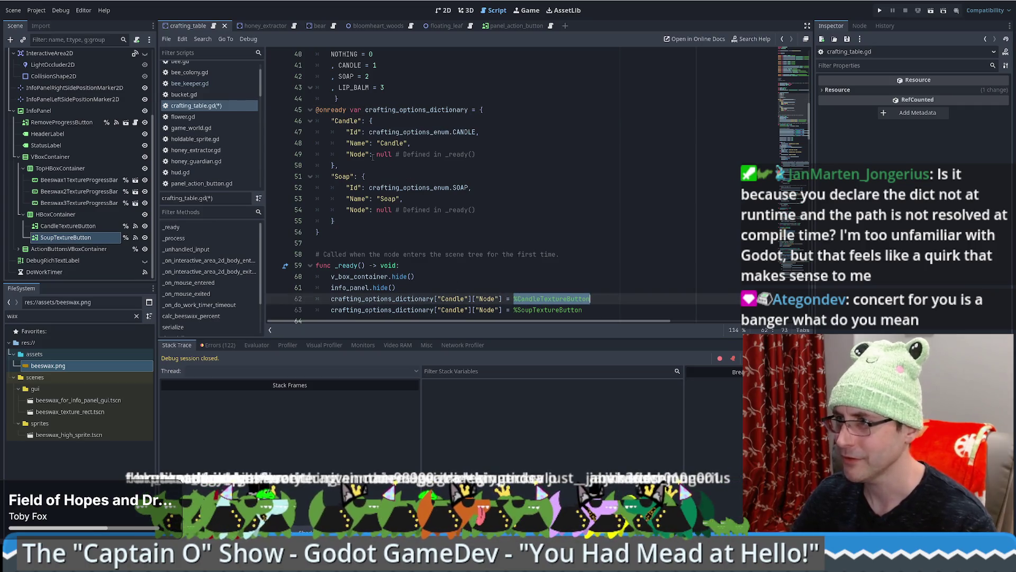
{"action": "key", "text": "ctrl+c"}
{"action": "double_click", "coordinate": [384, 154]}
{"action": "key", "text": "ctrl+v"}
{"action": "left_click_drag", "start_coordinate": [512, 309], "coordinate": [596, 307]}
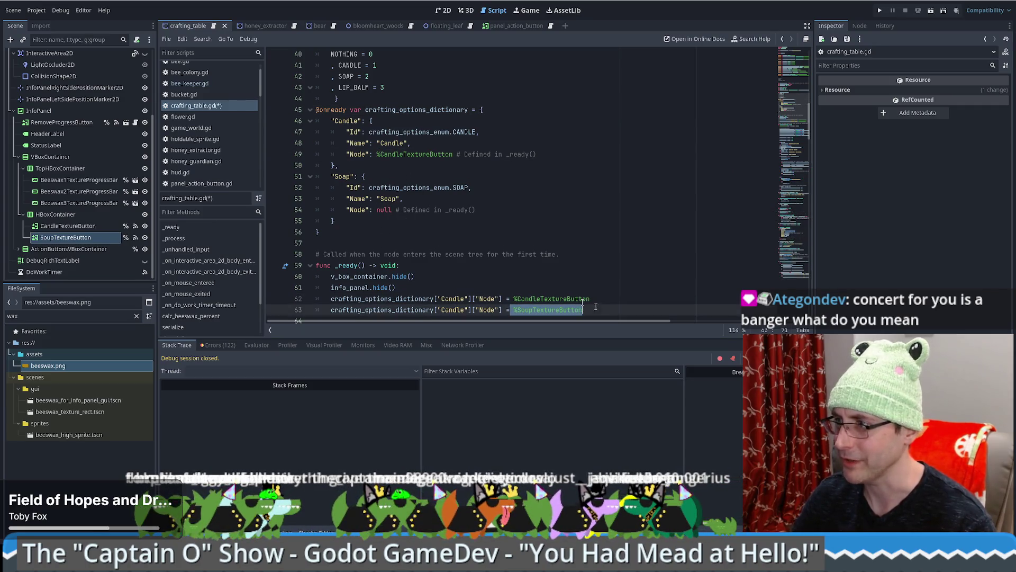
{"action": "key", "text": "ctrl+c"}
{"action": "double_click", "coordinate": [383, 209]}
{"action": "key", "text": "ctrl+v"}
Step: Comment out the two _ready assignment lines 62–63 and save the script
{"action": "scroll", "coordinate": [386, 211], "scroll_direction": "down", "scroll_amount": 2}
{"action": "mouse_move", "coordinate": [331, 232]}
{"action": "left_mouse_down"}
{"action": "mouse_move", "coordinate": [582, 243]}
{"action": "mouse_move", "coordinate": [468, 242]}
{"action": "left_mouse_up"}
{"action": "key", "text": "ctrl+k"}
{"action": "scroll", "coordinate": [469, 240], "scroll_direction": "up", "scroll_amount": 4}
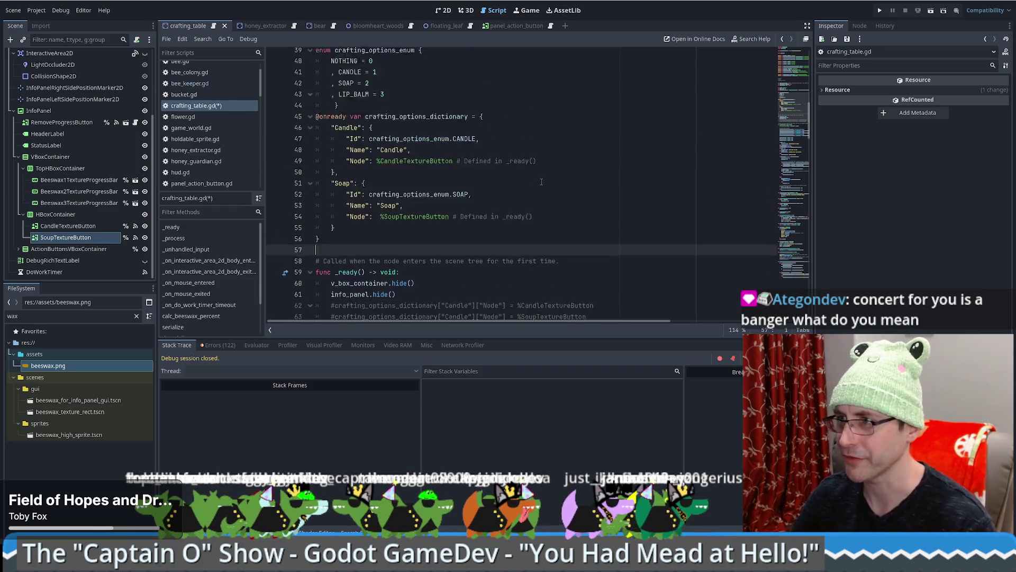
{"action": "key", "text": "ctrl+s"}
{"action": "left_click", "coordinate": [561, 232]}
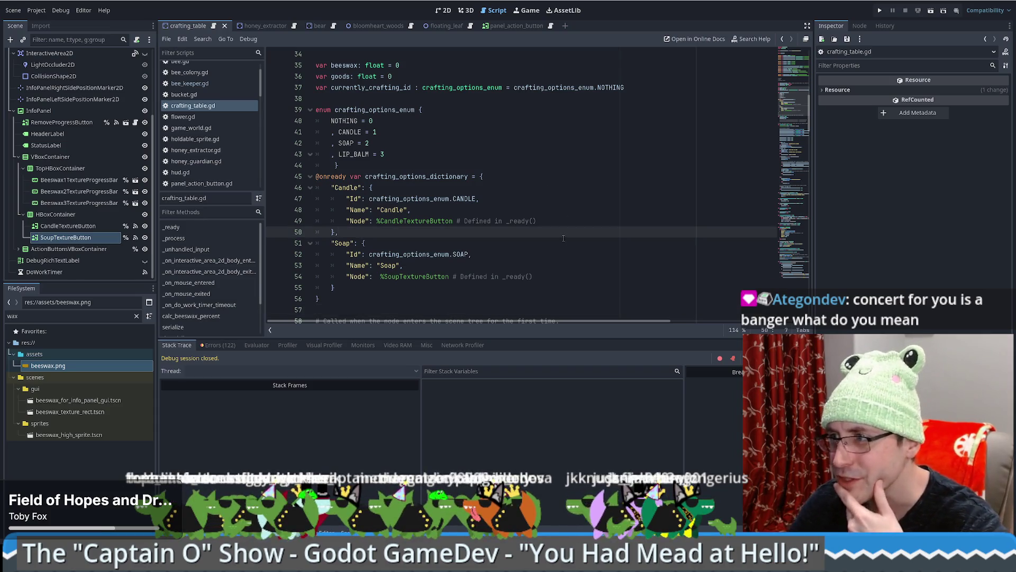
Step: Run the game, start a new game, load the save and move the game window top-left
{"action": "left_click", "coordinate": [878, 10]}
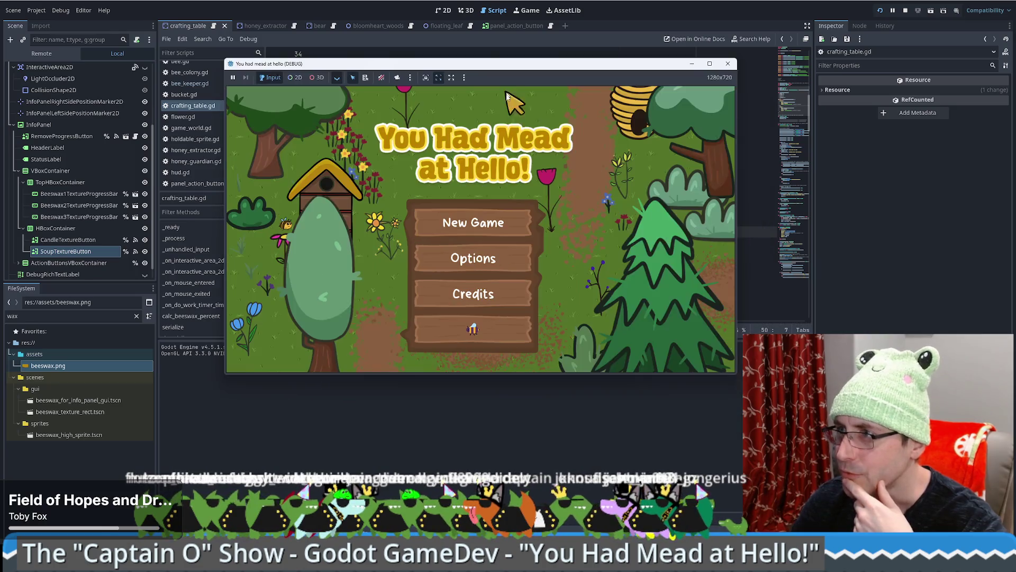
{"action": "left_click", "coordinate": [471, 221]}
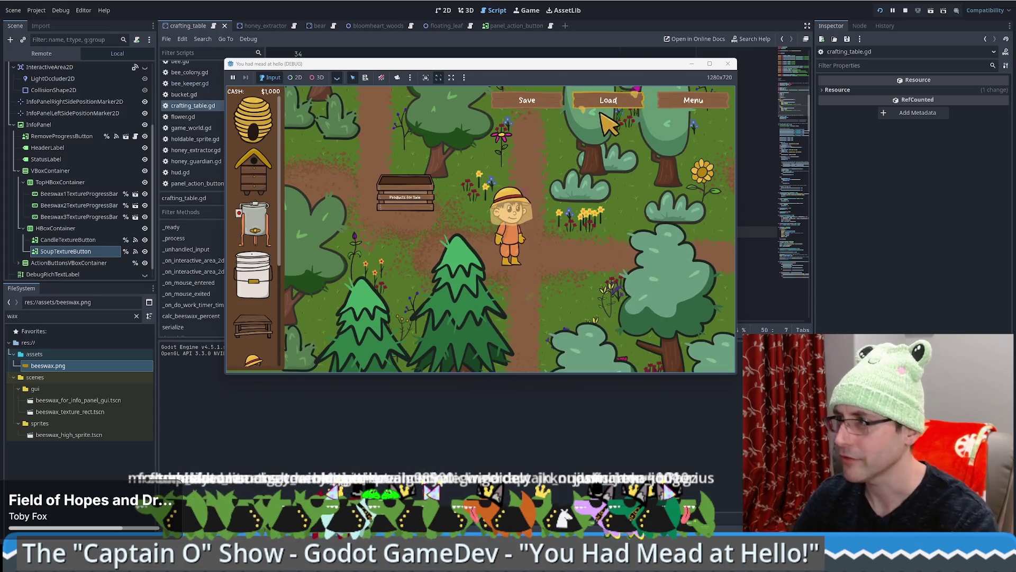
{"action": "left_click", "coordinate": [608, 101]}
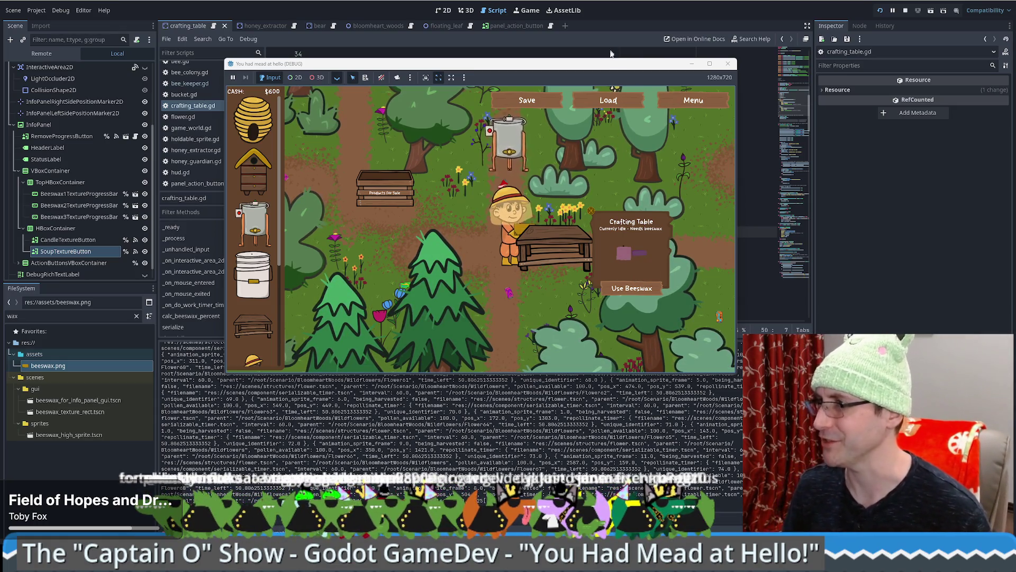
{"action": "left_click_drag", "start_coordinate": [529, 63], "coordinate": [355, 22]}
Step: Delete commented lines 62–63 and the '# Defined in _ready()' comments on the Candle and Soap entries
{"action": "left_click", "coordinate": [590, 259]}
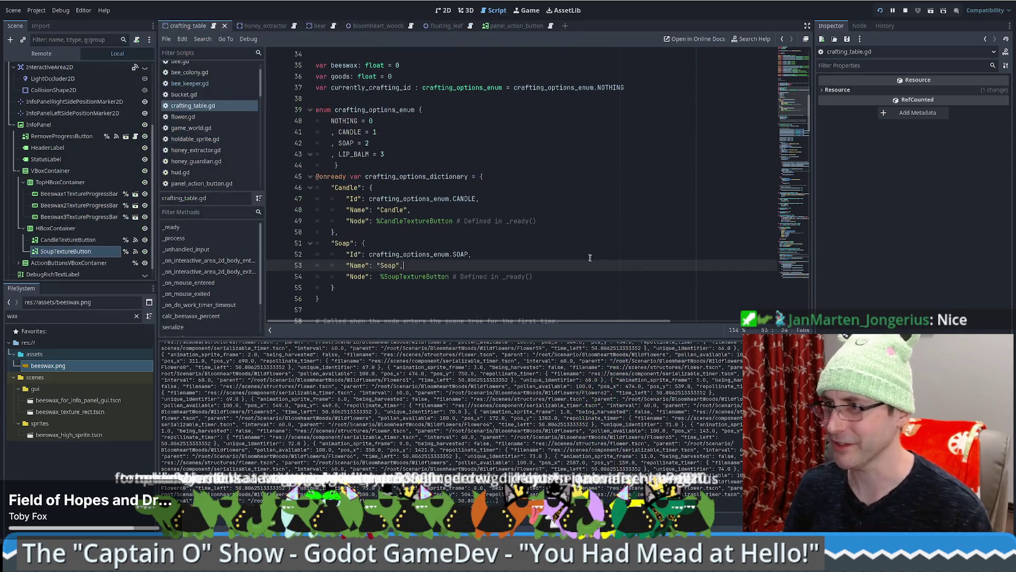
{"action": "double_click", "coordinate": [348, 178]}
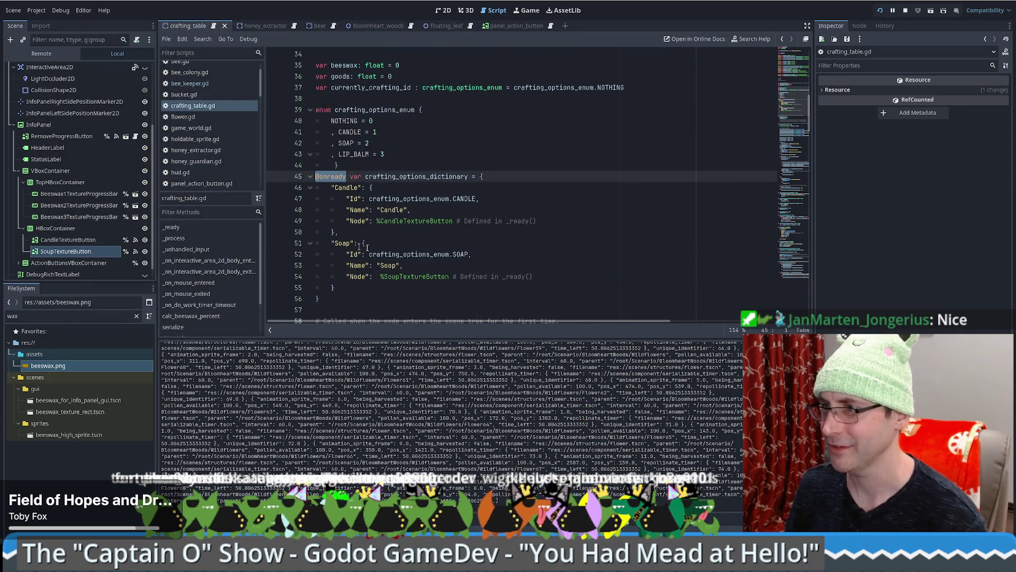
{"action": "scroll", "coordinate": [462, 270], "scroll_direction": "down", "scroll_amount": 4}
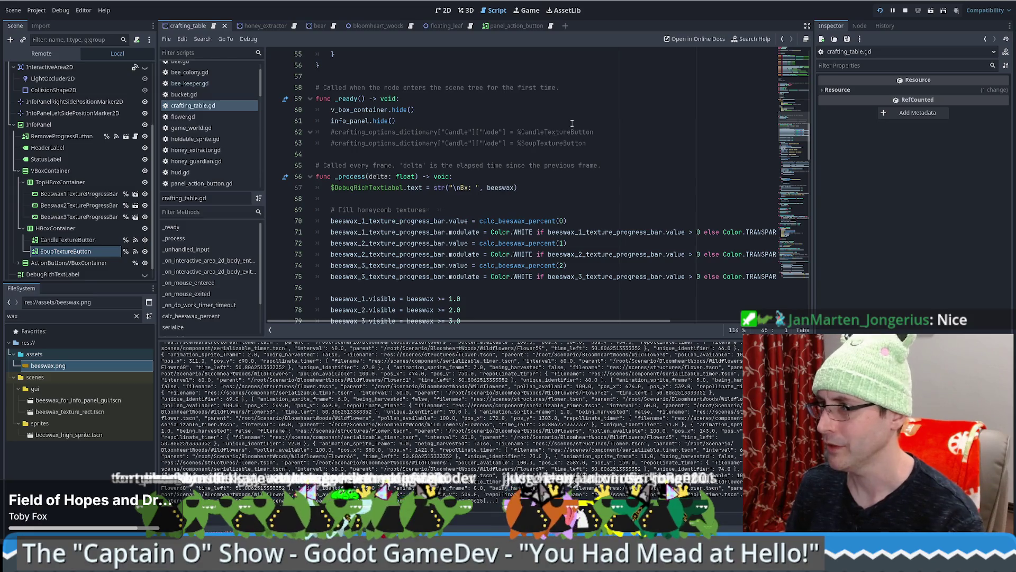
{"action": "left_click_drag", "start_coordinate": [571, 123], "coordinate": [587, 144]}
{"action": "key", "text": "BackSpace"}
{"action": "scroll", "coordinate": [561, 153], "scroll_direction": "up", "scroll_amount": 5}
{"action": "left_click_drag", "start_coordinate": [456, 154], "coordinate": [553, 158]}
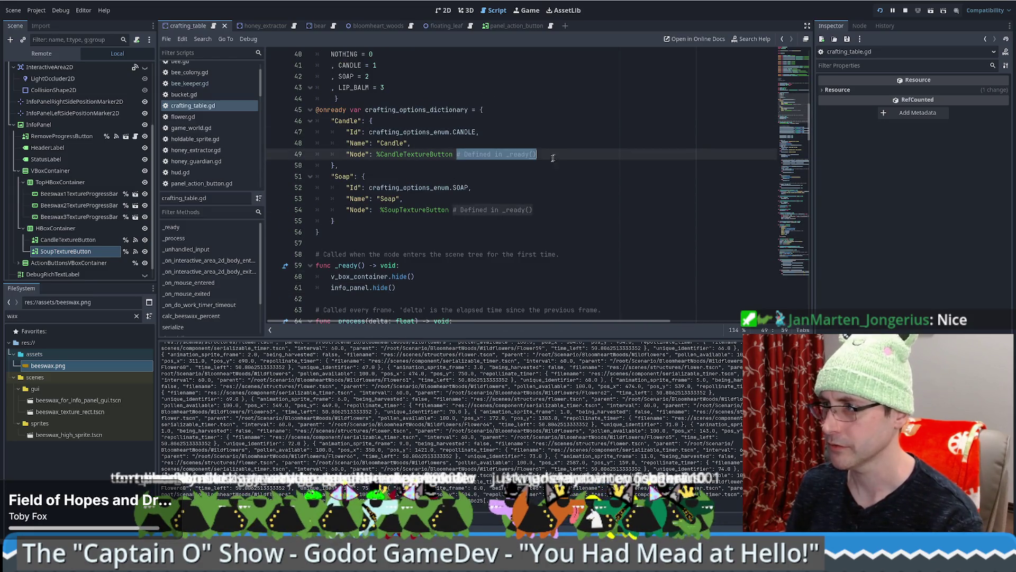
{"action": "key", "text": "BackSpace"}
{"action": "left_click_drag", "start_coordinate": [533, 210], "coordinate": [453, 210]}
{"action": "key", "text": "BackSpace"}
{"action": "scroll", "coordinate": [492, 244], "scroll_direction": "up", "scroll_amount": 1}
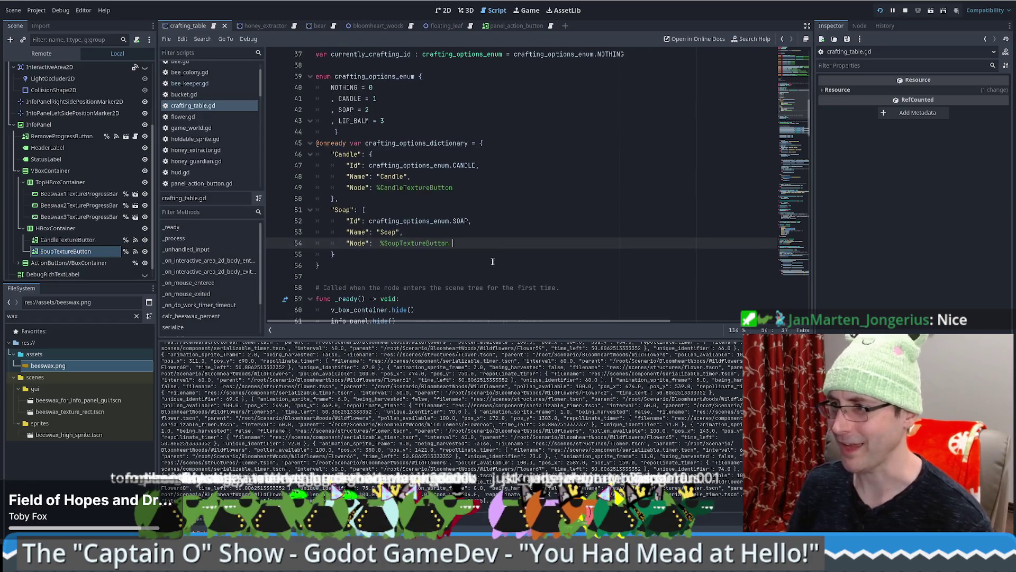
{"action": "left_click", "coordinate": [316, 143]}
{"action": "key", "text": "Return"}
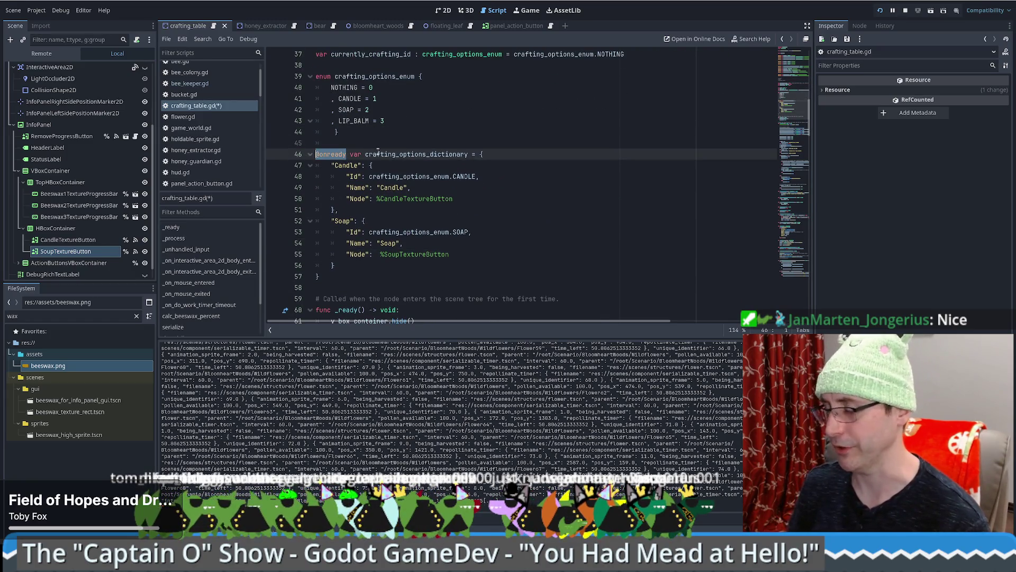
{"action": "left_click", "coordinate": [339, 155], "text": "ctrl"}
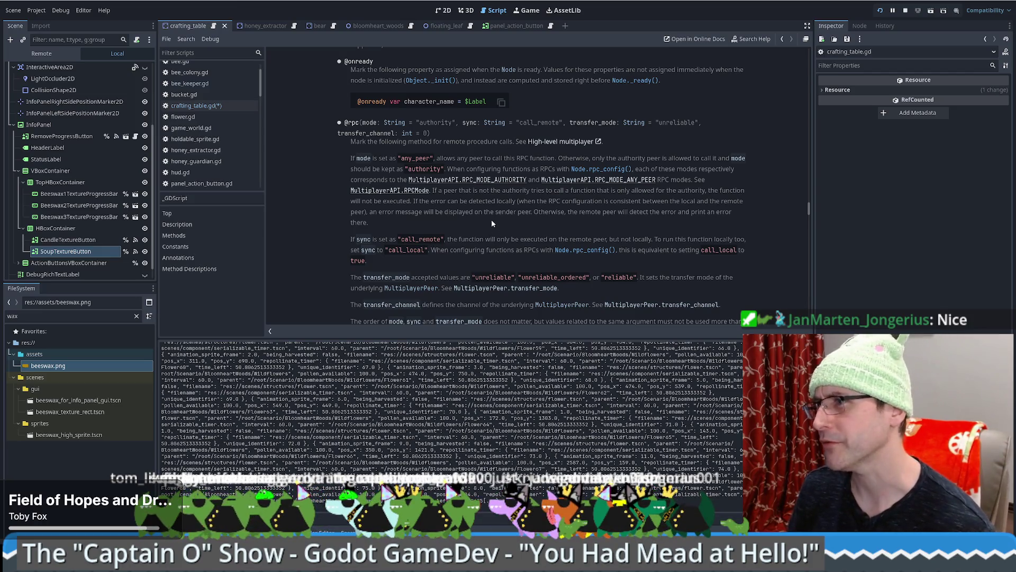
{"action": "scroll", "coordinate": [505, 228], "scroll_direction": "up", "scroll_amount": 1}
{"action": "scroll", "coordinate": [506, 231], "scroll_direction": "up", "scroll_amount": 8}
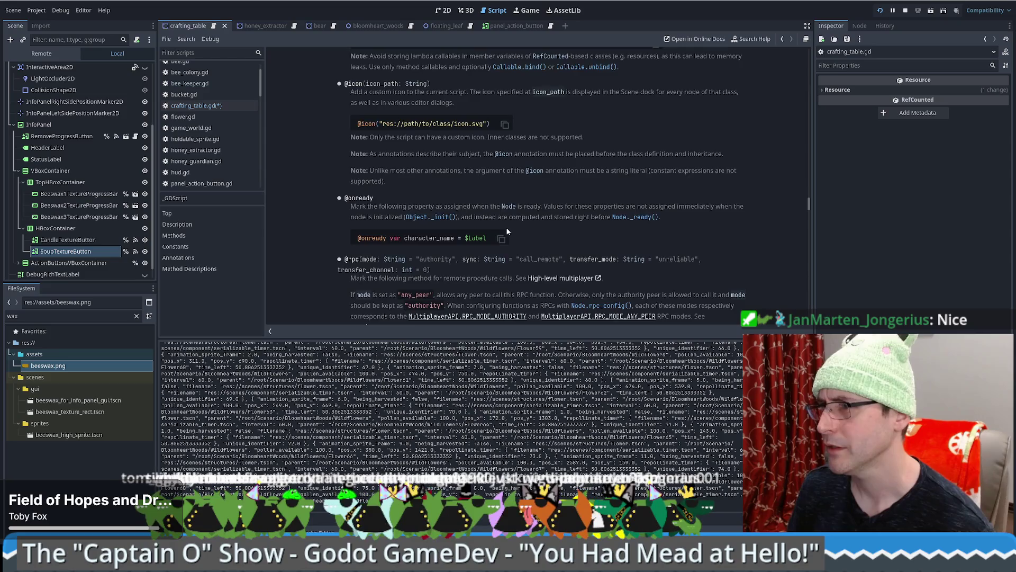
{"action": "scroll", "coordinate": [503, 234], "scroll_direction": "up", "scroll_amount": 10}
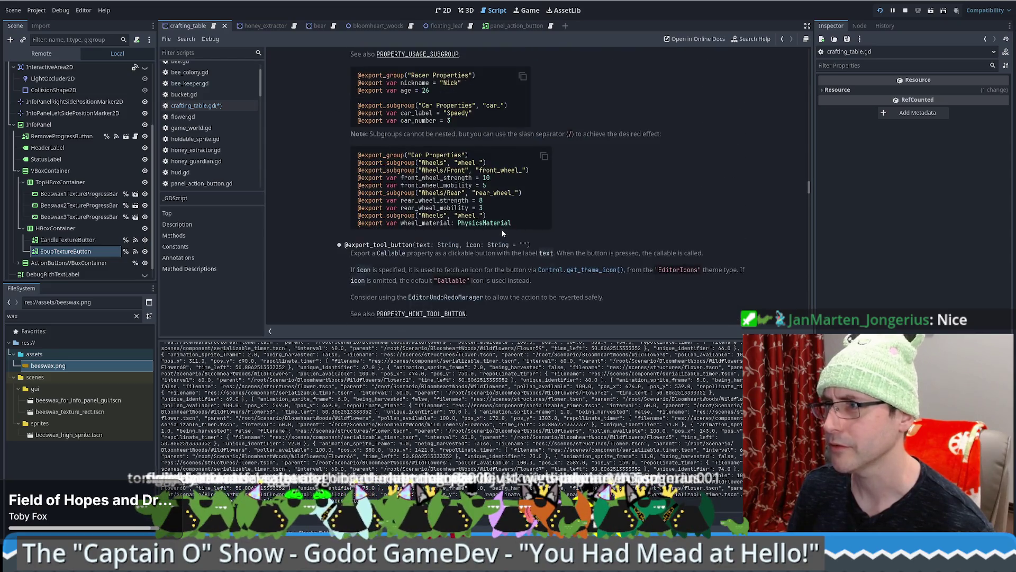
{"action": "scroll", "coordinate": [509, 232], "scroll_direction": "up", "scroll_amount": 10}
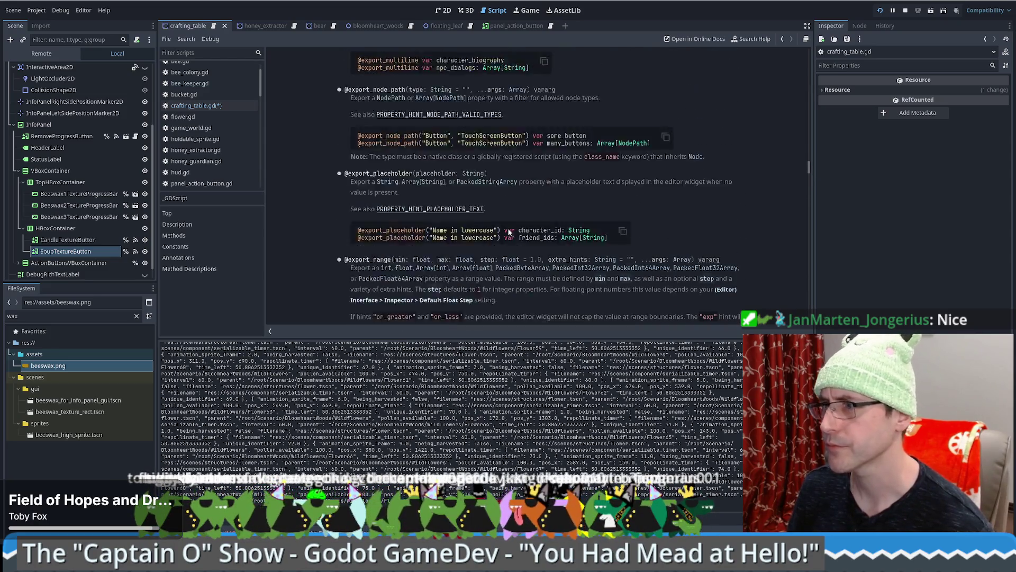
{"action": "scroll", "coordinate": [510, 231], "scroll_direction": "up", "scroll_amount": 12}
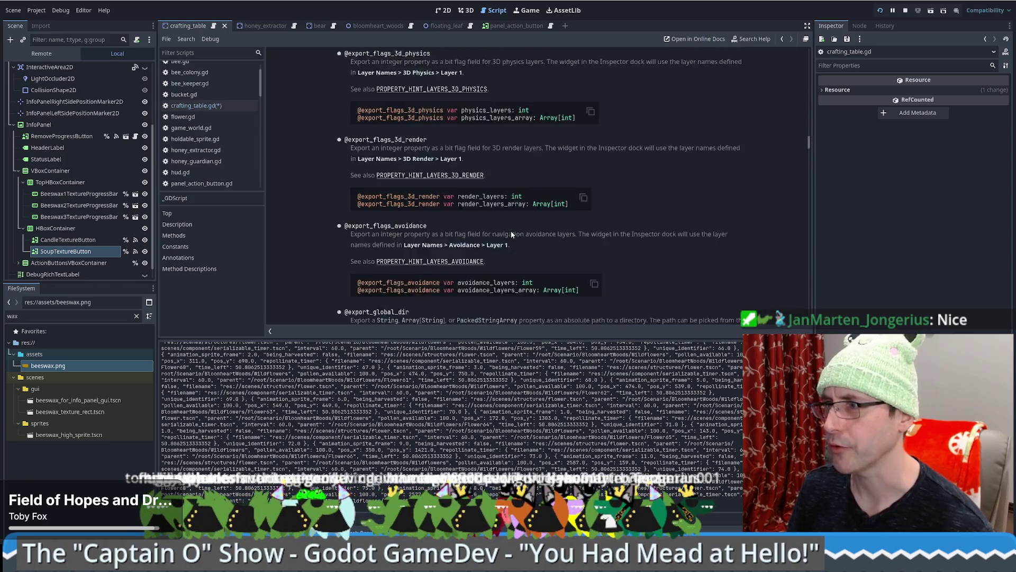
{"action": "scroll", "coordinate": [517, 238], "scroll_direction": "up", "scroll_amount": 12}
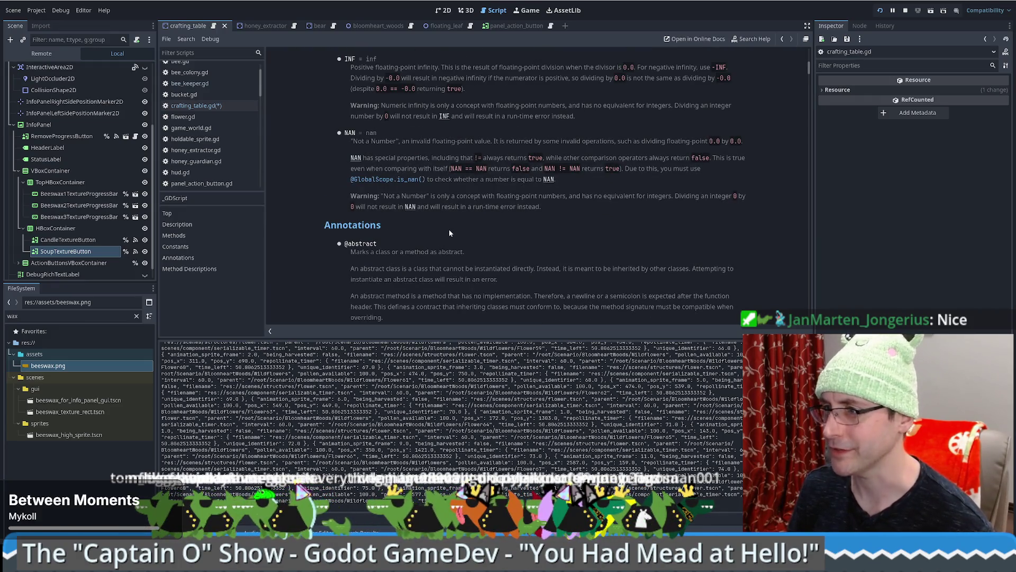
{"action": "key", "text": "alt+Left"}
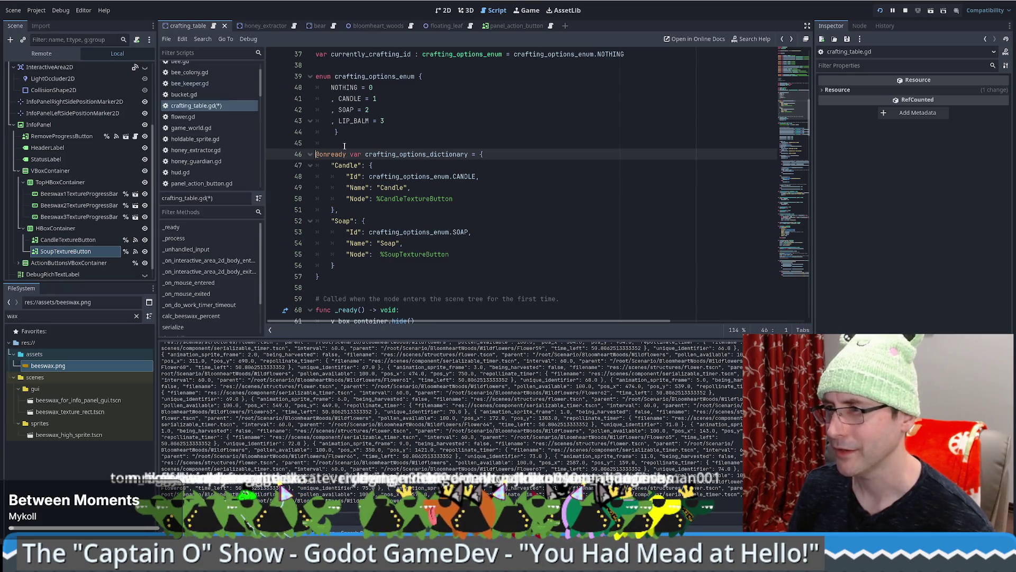
{"action": "key", "text": "shift+Home"}
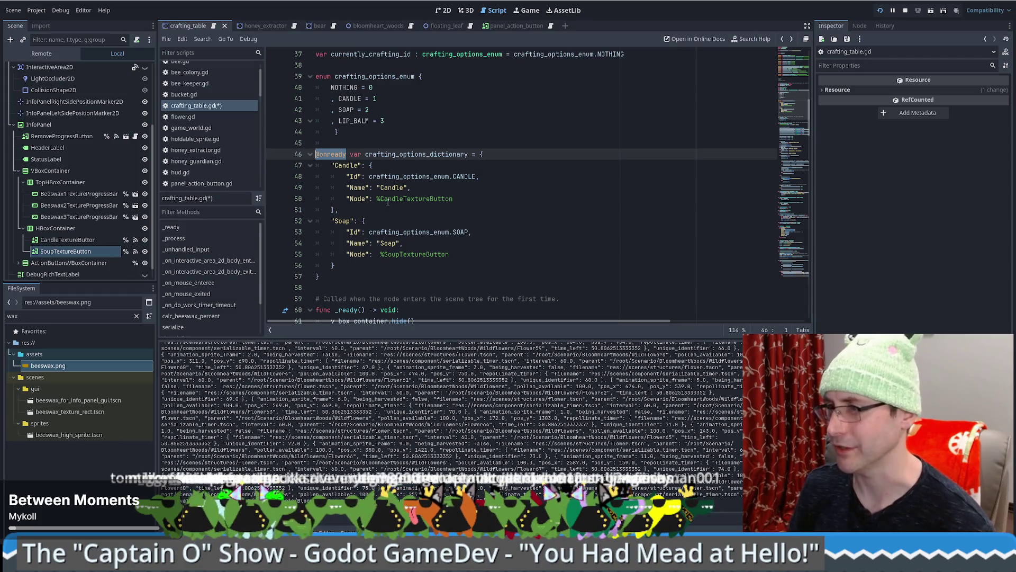
{"action": "scroll", "coordinate": [392, 200], "scroll_direction": "down", "scroll_amount": 4}
{"action": "scroll", "coordinate": [402, 198], "scroll_direction": "up", "scroll_amount": 2}
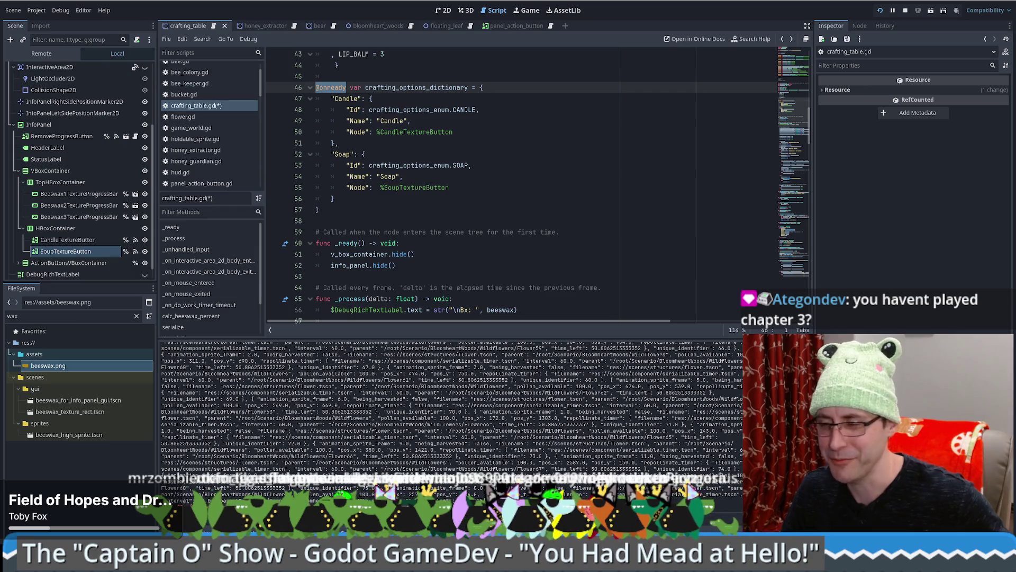
Step: Review the crafting options enum and the Candle and Soap entries in crafting_options_dictionary
{"action": "scroll", "coordinate": [576, 227], "scroll_direction": "down", "scroll_amount": 1}
{"action": "scroll", "coordinate": [576, 227], "scroll_direction": "up", "scroll_amount": 4}
{"action": "scroll", "coordinate": [576, 227], "scroll_direction": "down", "scroll_amount": 4}
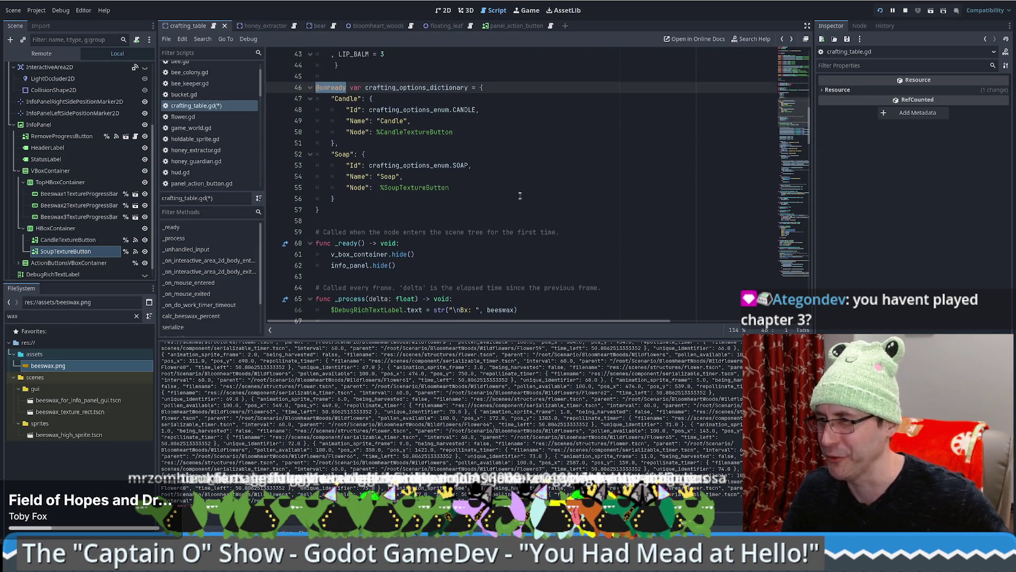
{"action": "left_click", "coordinate": [521, 194]}
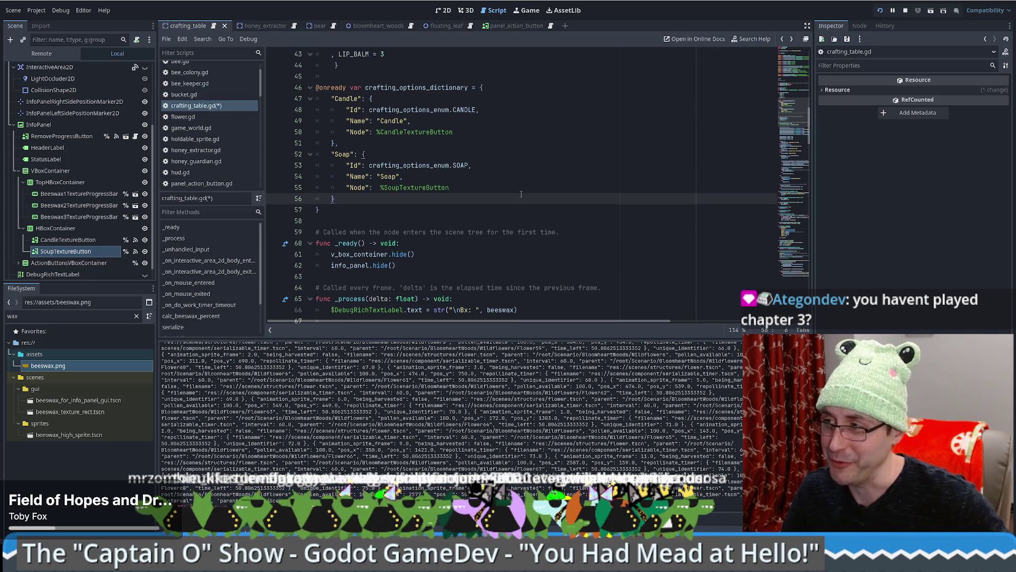
{"action": "scroll", "coordinate": [572, 226], "scroll_direction": "down", "scroll_amount": 1}
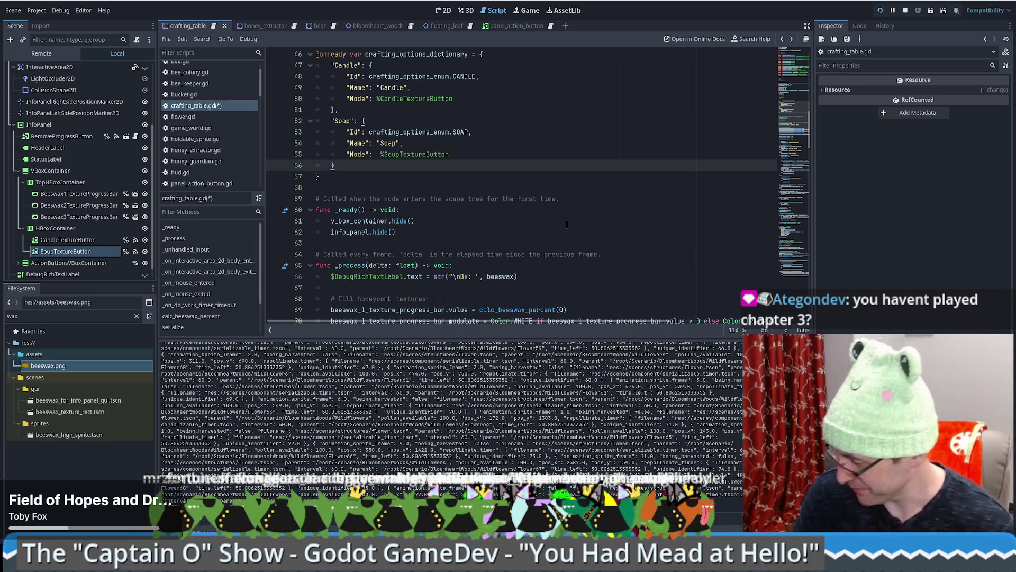
{"action": "scroll", "coordinate": [598, 235], "scroll_direction": "down", "scroll_amount": 2}
{"action": "scroll", "coordinate": [631, 245], "scroll_direction": "up", "scroll_amount": 6}
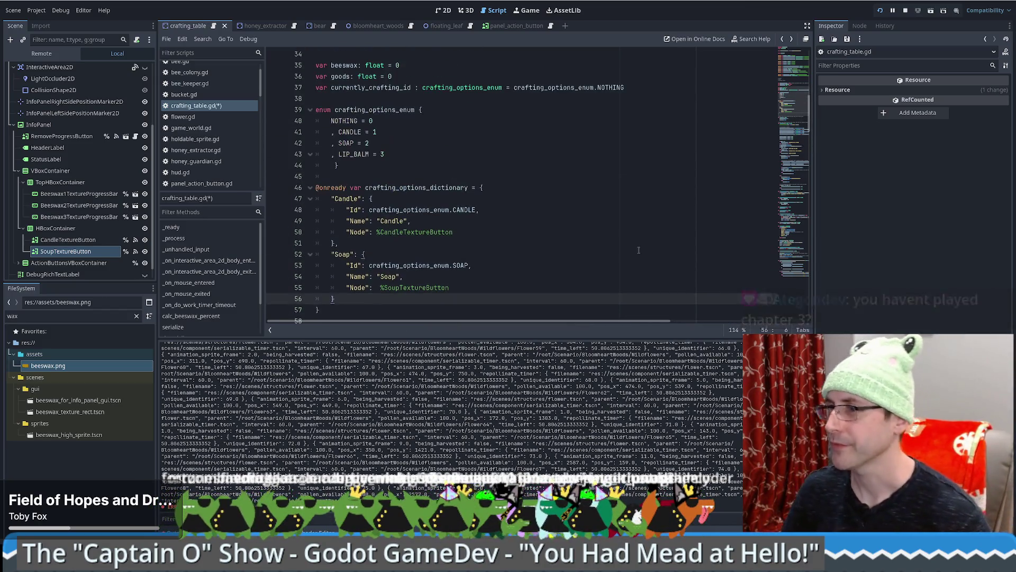
{"action": "scroll", "coordinate": [604, 171], "scroll_direction": "up", "scroll_amount": 5}
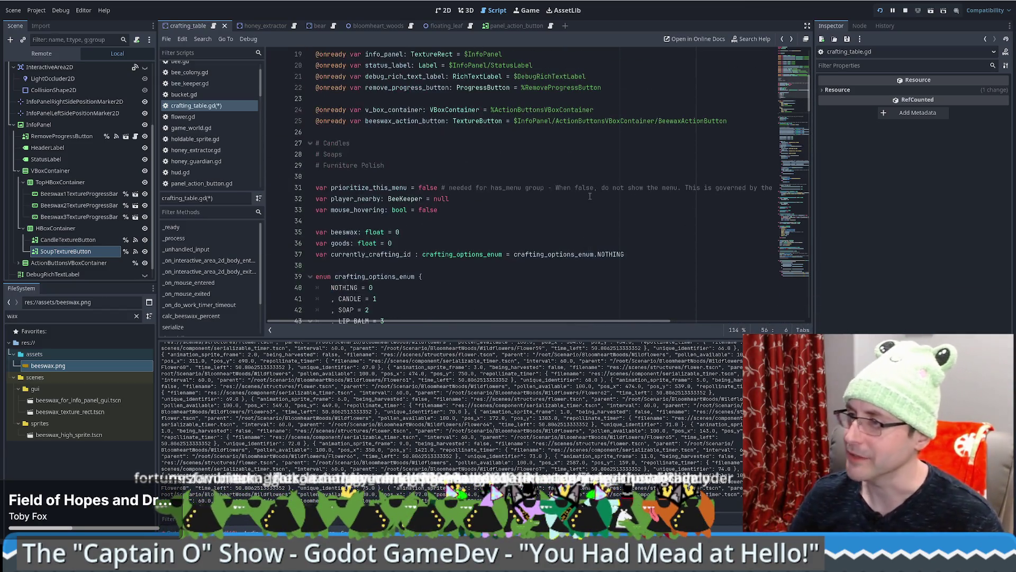
{"action": "scroll", "coordinate": [676, 153], "scroll_direction": "up", "scroll_amount": 5}
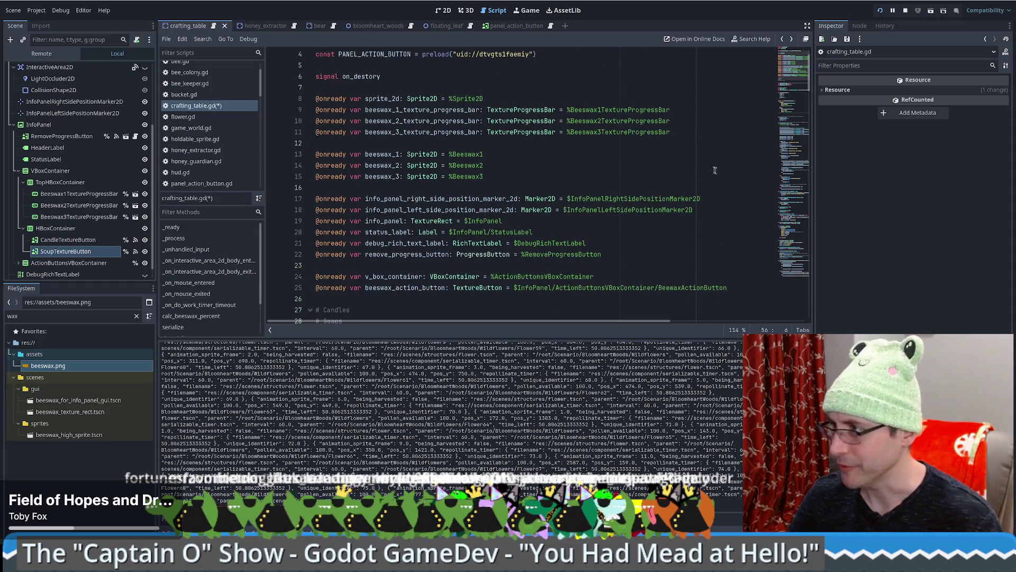
{"action": "scroll", "coordinate": [714, 178], "scroll_direction": "down", "scroll_amount": 6}
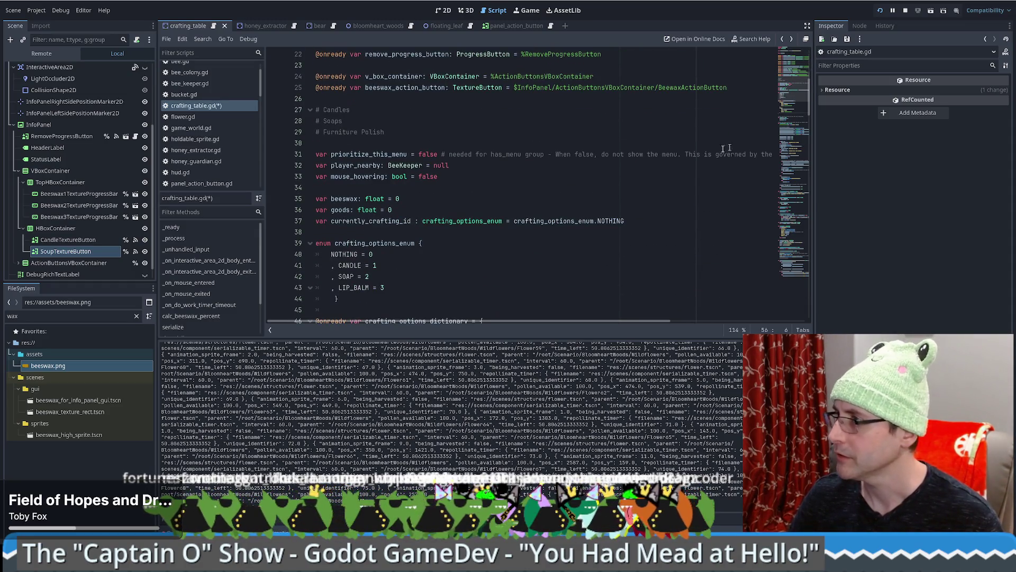
{"action": "scroll", "coordinate": [674, 180], "scroll_direction": "down", "scroll_amount": 4}
Step: Save crafting_table.gd with Ctrl+S
{"action": "left_click", "coordinate": [562, 235]}
{"action": "scroll", "coordinate": [562, 234], "scroll_direction": "down", "scroll_amount": 4}
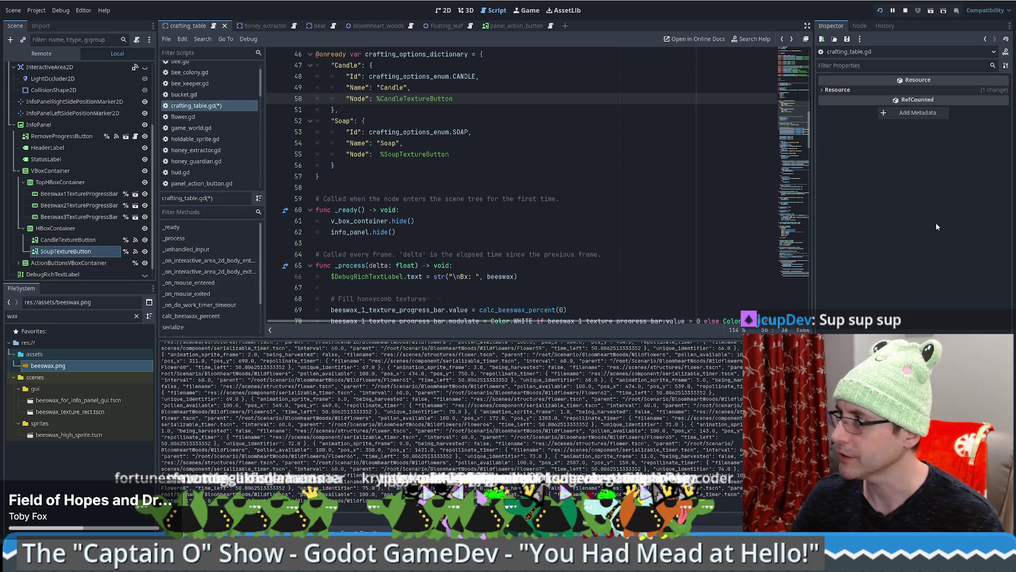
{"action": "mouse_move", "coordinate": [329, 231]}
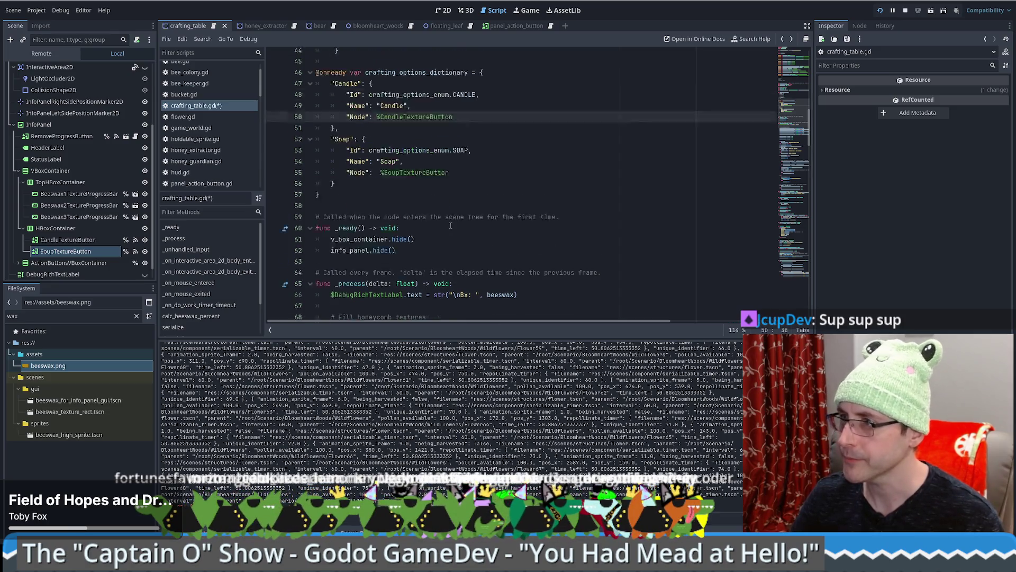
{"action": "scroll", "coordinate": [450, 226], "scroll_direction": "up", "scroll_amount": 4}
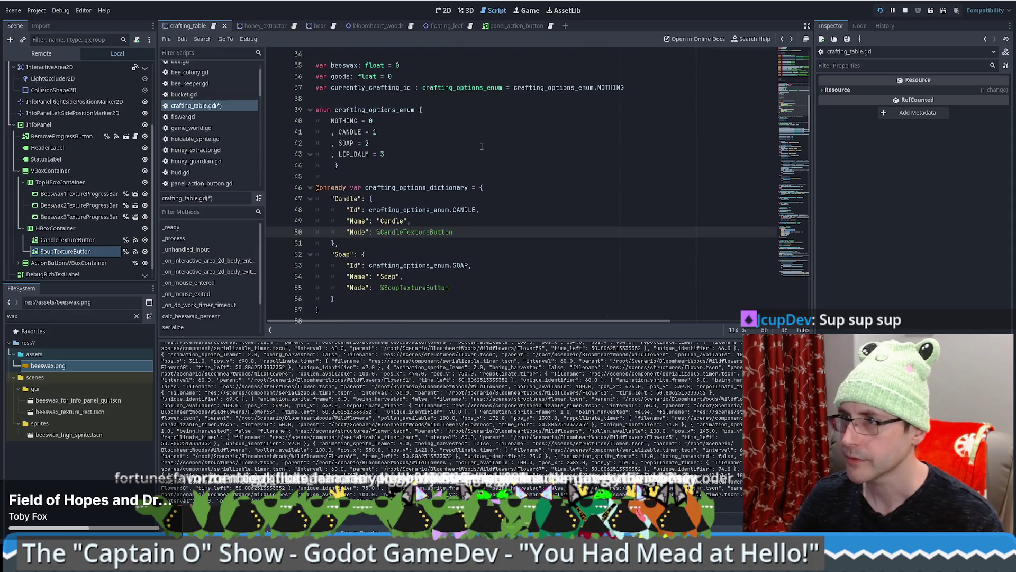
{"action": "left_click", "coordinate": [467, 176]}
{"action": "key", "text": "ctrl+s"}
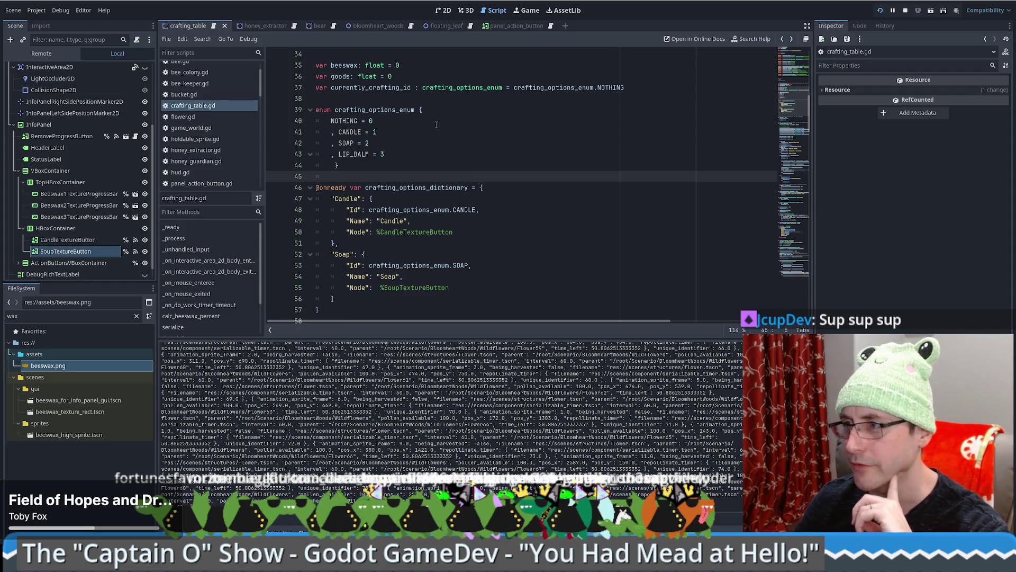
Step: Run the project, use beeswax on the Crafting Table panel, then bring the script editor back
{"action": "key", "text": "F5"}
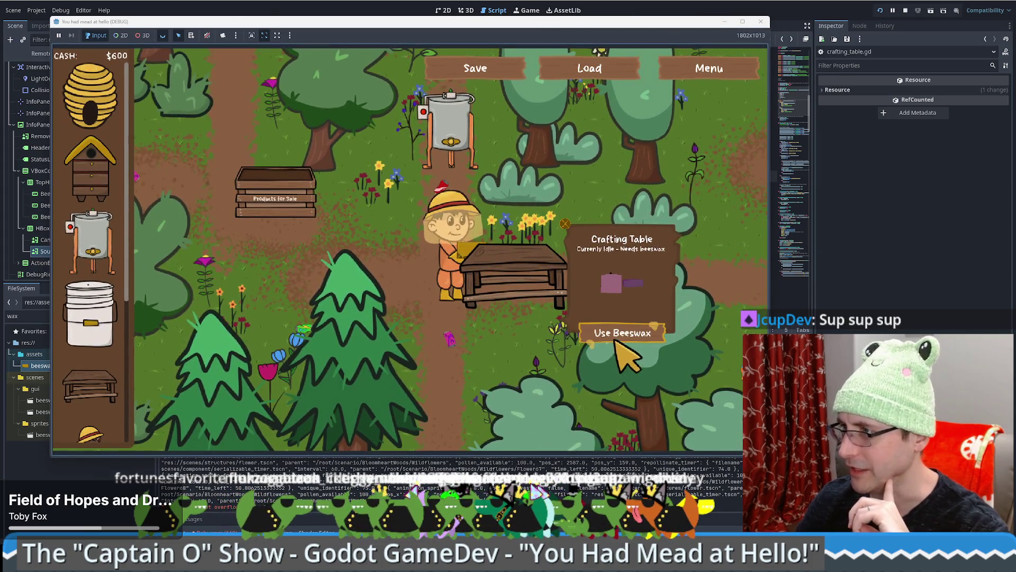
{"action": "left_click", "coordinate": [614, 333]}
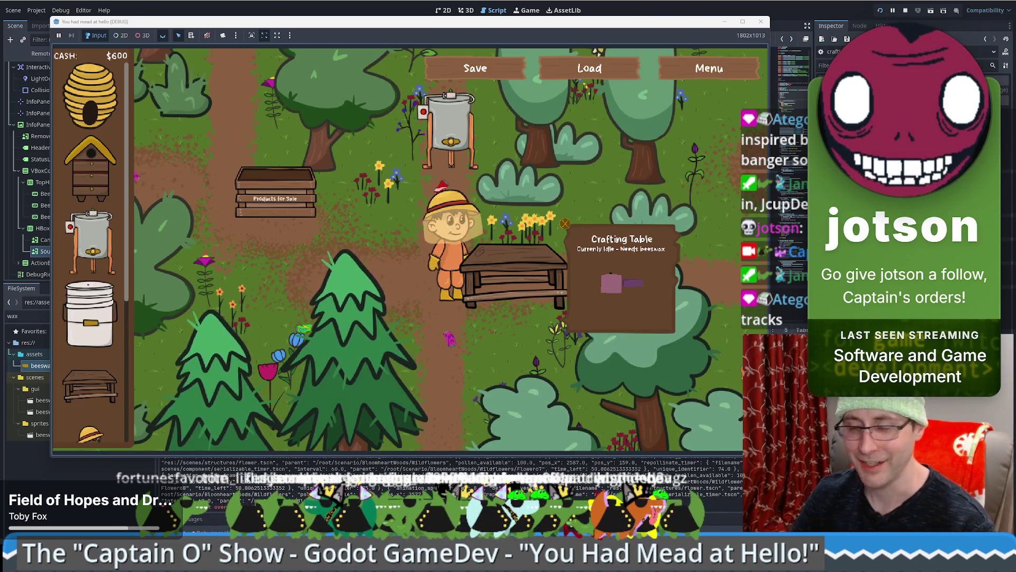
{"action": "left_click", "coordinate": [859, 329]}
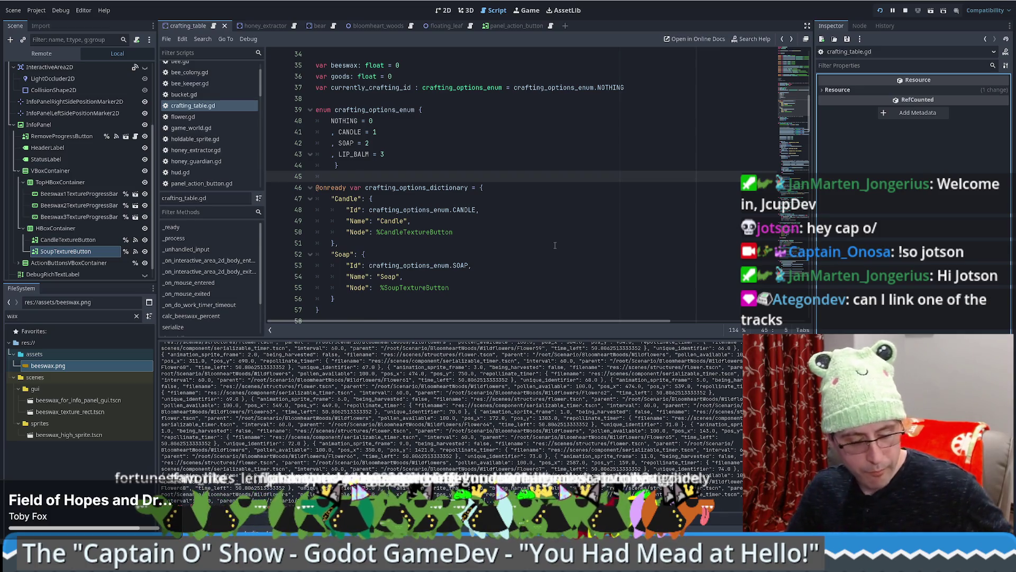
Step: Insert 'if beeswax > 0:' with an indented 'return' at the top of _on_crafting_option_pressed
{"action": "mouse_move", "coordinate": [793, 101]}
{"action": "left_mouse_down"}
{"action": "mouse_move", "coordinate": [796, 275]}
{"action": "mouse_move", "coordinate": [796, 265]}
{"action": "left_mouse_up"}
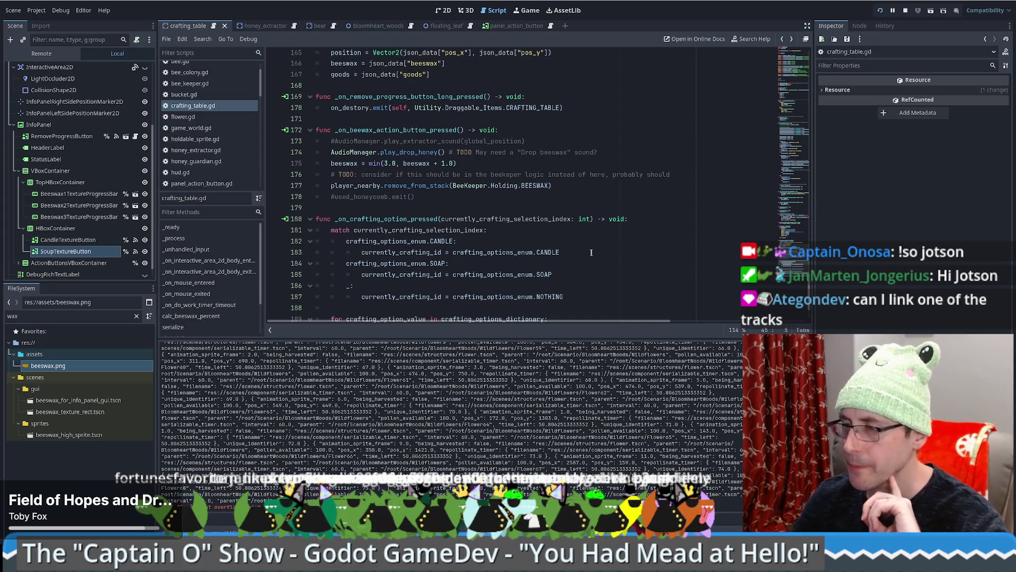
{"action": "scroll", "coordinate": [577, 261], "scroll_direction": "up", "scroll_amount": 5}
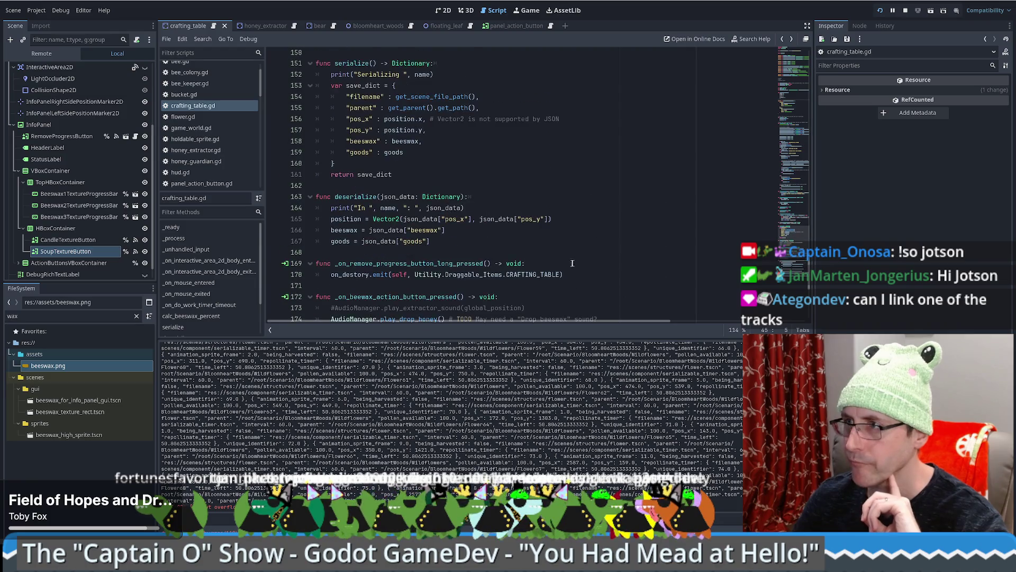
{"action": "scroll", "coordinate": [793, 257], "scroll_direction": "down", "scroll_amount": 3}
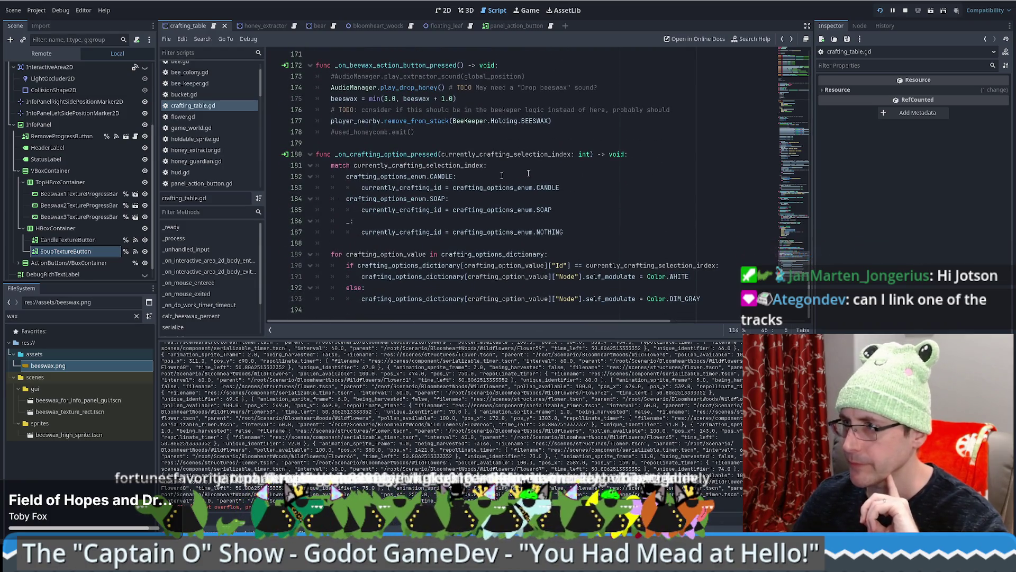
{"action": "left_click", "coordinate": [686, 159]}
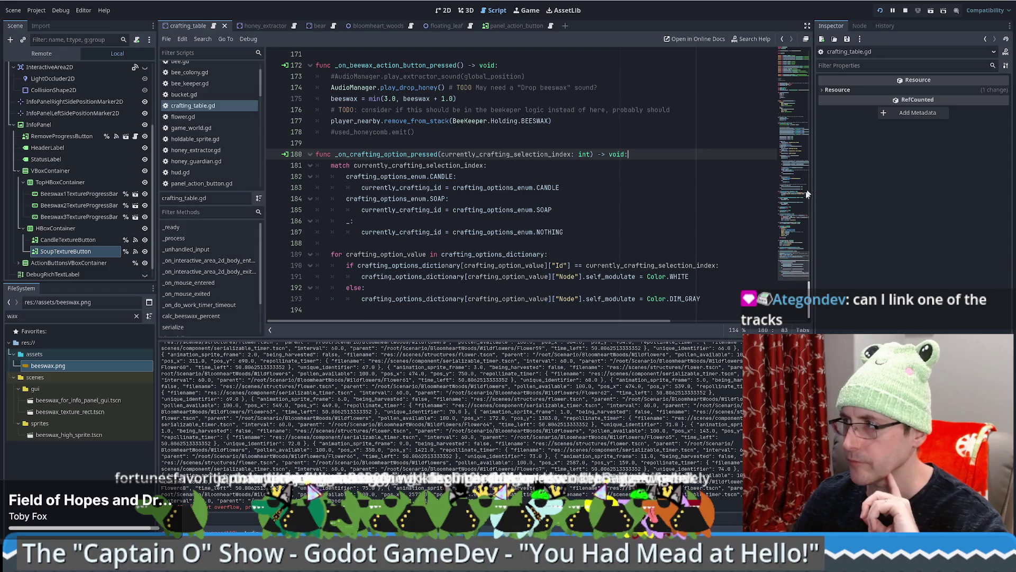
{"action": "key", "text": "Return"}
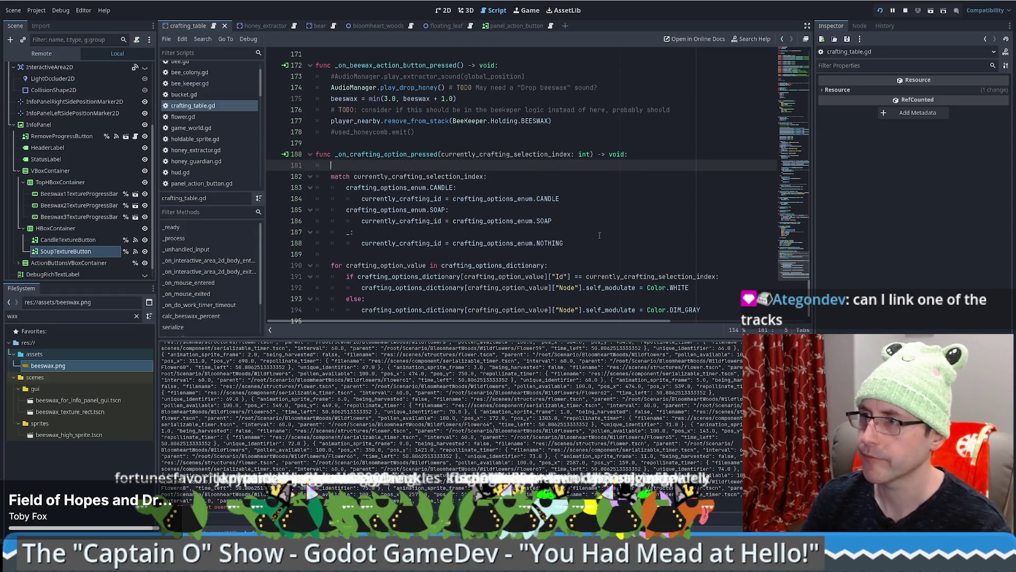
{"action": "type", "text": "if b"}
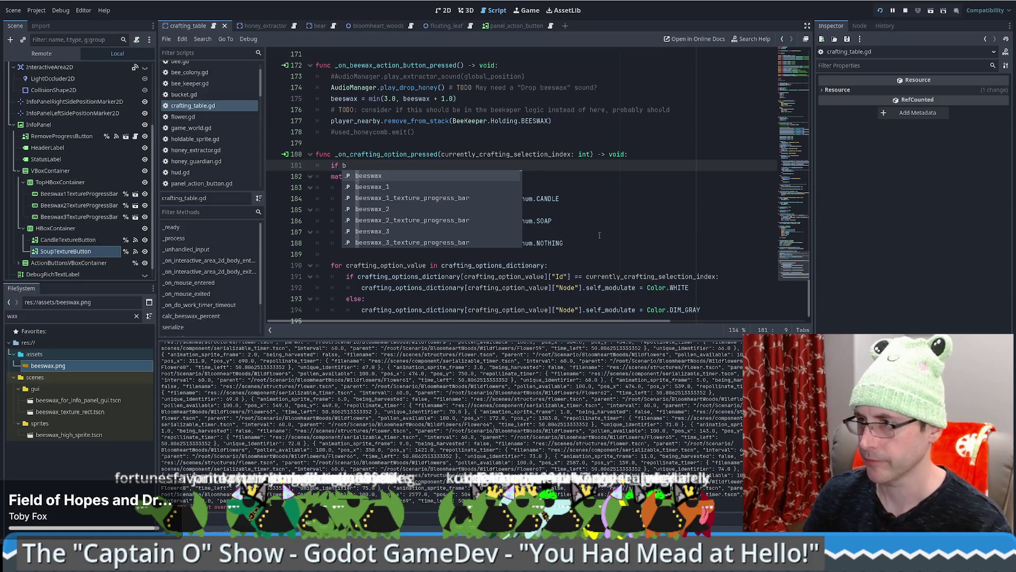
{"action": "key", "text": "Return"}
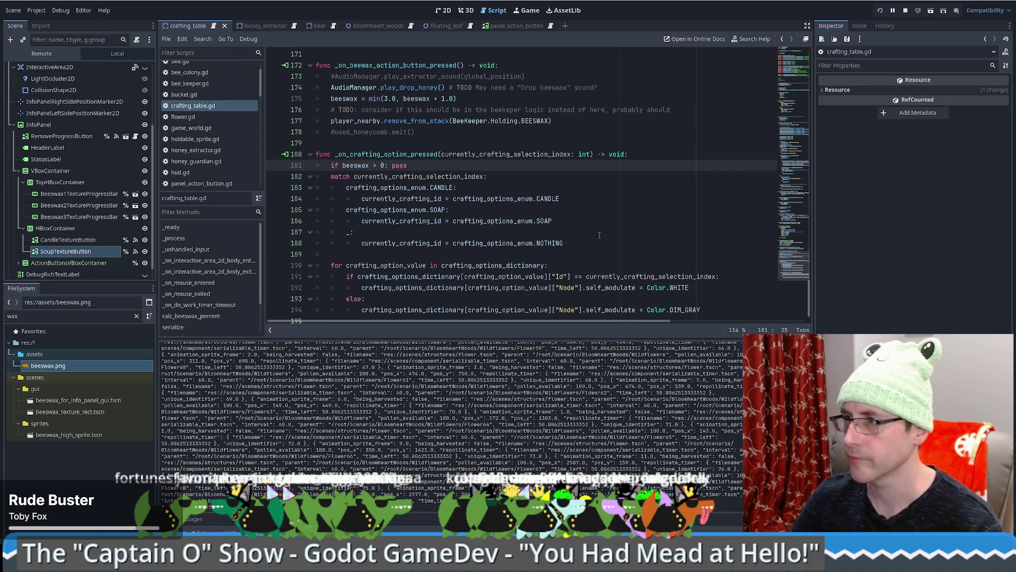
{"action": "key", "text": "BackSpace"}
{"action": "key", "text": "Return"}
{"action": "type", "text": "return"}
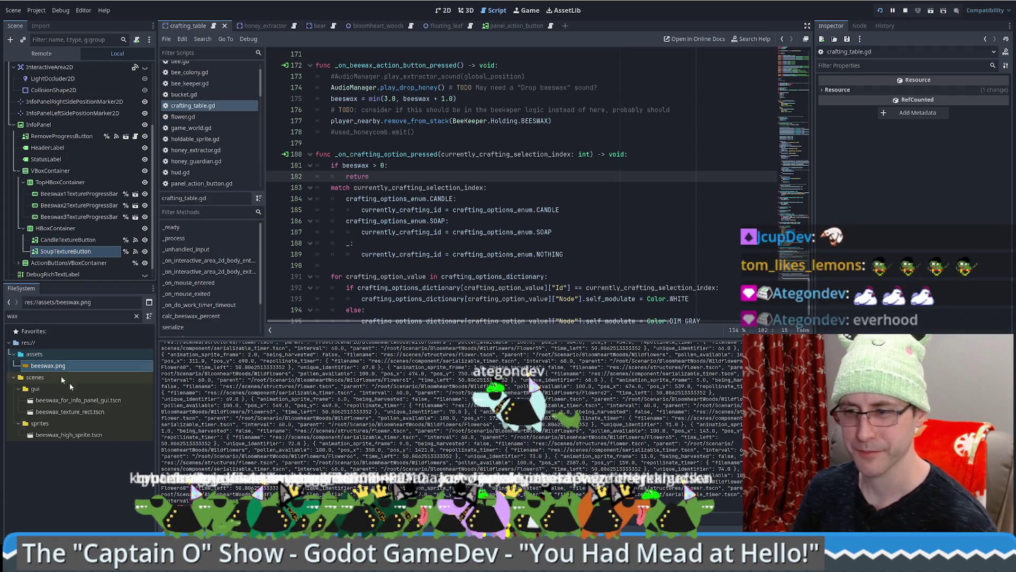
Step: Search 'steam everhood' in a new browser tab and open the Everhood Steam store page
{"action": "key", "text": "alt+Tab"}
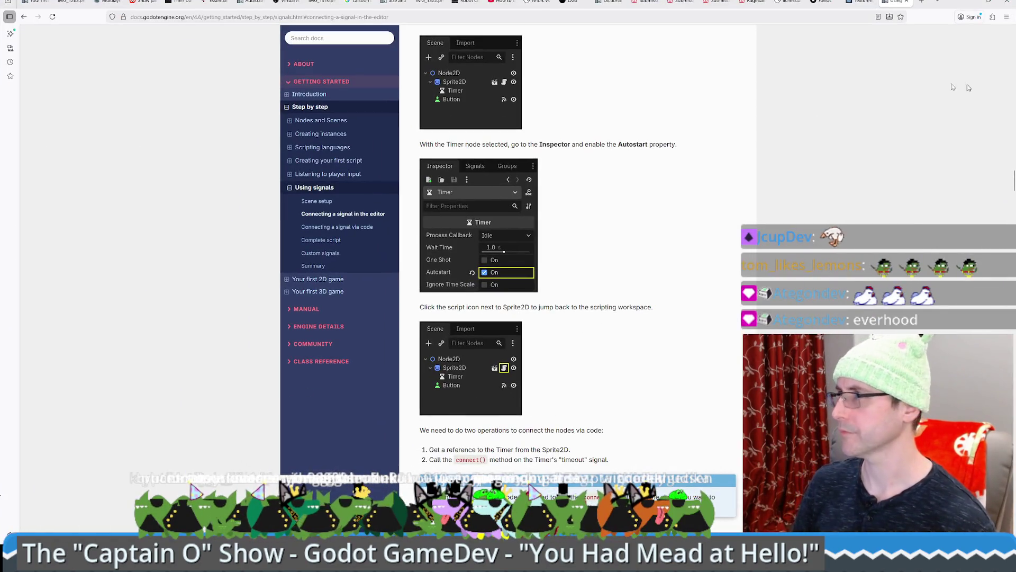
{"action": "left_click", "coordinate": [921, 2]}
{"action": "type", "text": "steam everhood"}
{"action": "key", "text": "Return"}
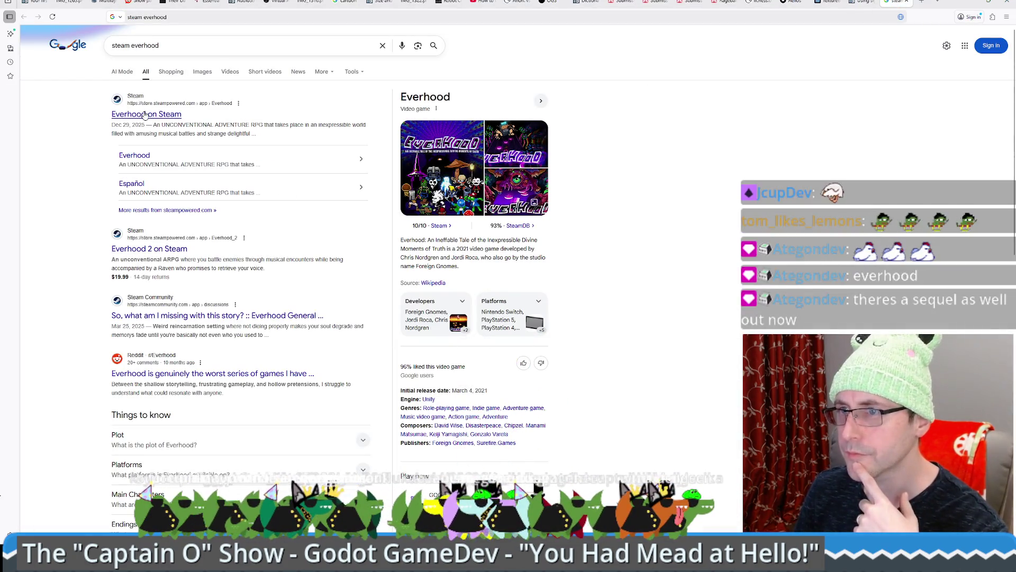
{"action": "left_click", "coordinate": [144, 114]}
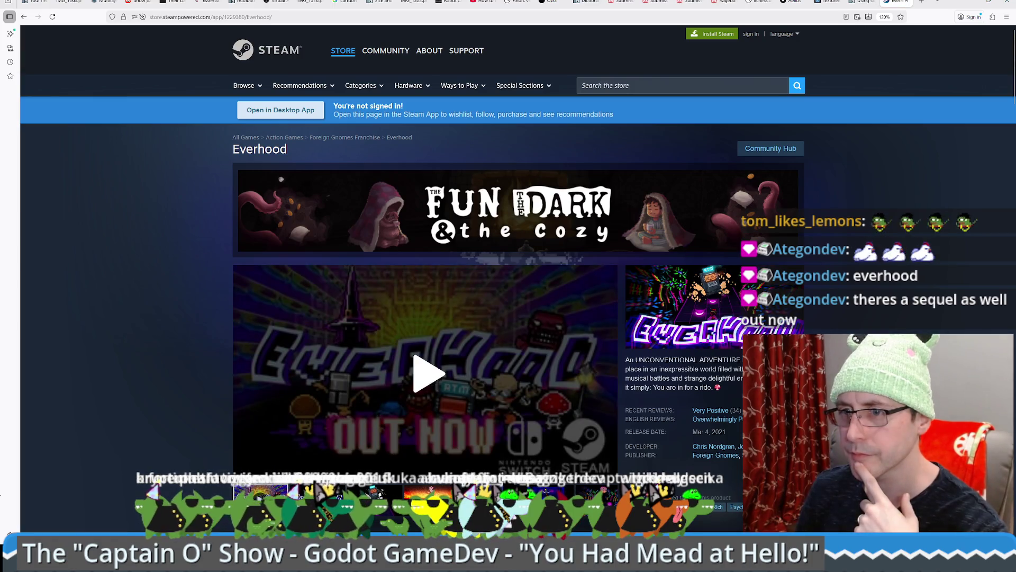
Step: Browse the Everhood screenshots and view the blue rhythm-battle one enlarged, then close it
{"action": "scroll", "coordinate": [170, 333], "scroll_direction": "down", "scroll_amount": 5}
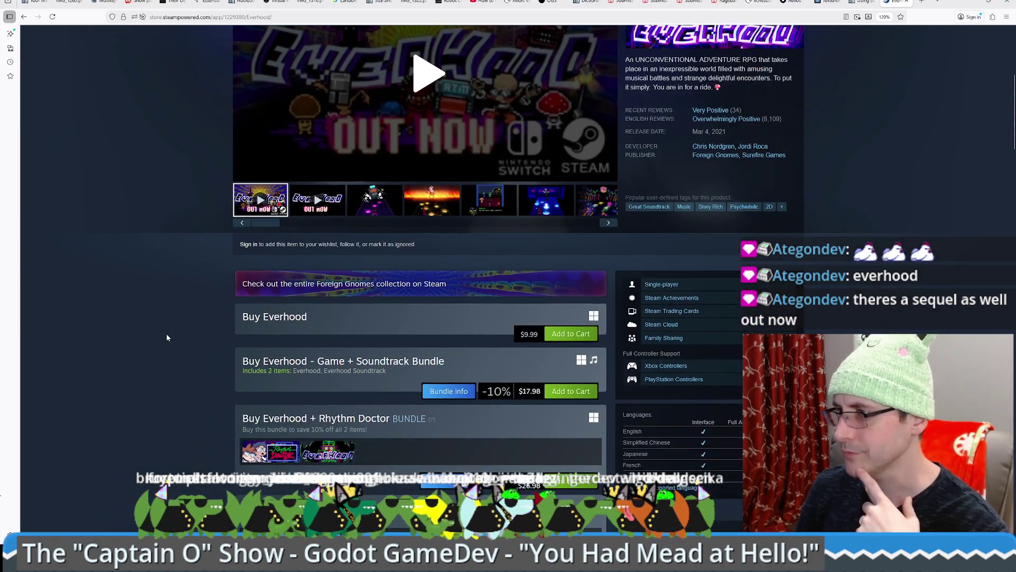
{"action": "left_click", "coordinate": [376, 208]}
{"action": "scroll", "coordinate": [206, 253], "scroll_direction": "up", "scroll_amount": 4}
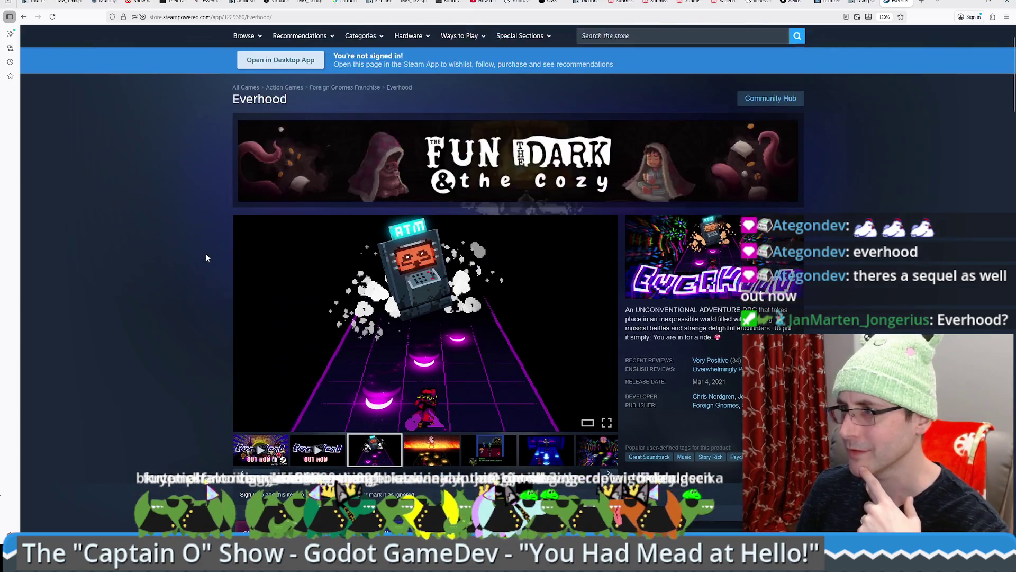
{"action": "scroll", "coordinate": [206, 258], "scroll_direction": "down", "scroll_amount": 2}
{"action": "left_click", "coordinate": [436, 357]}
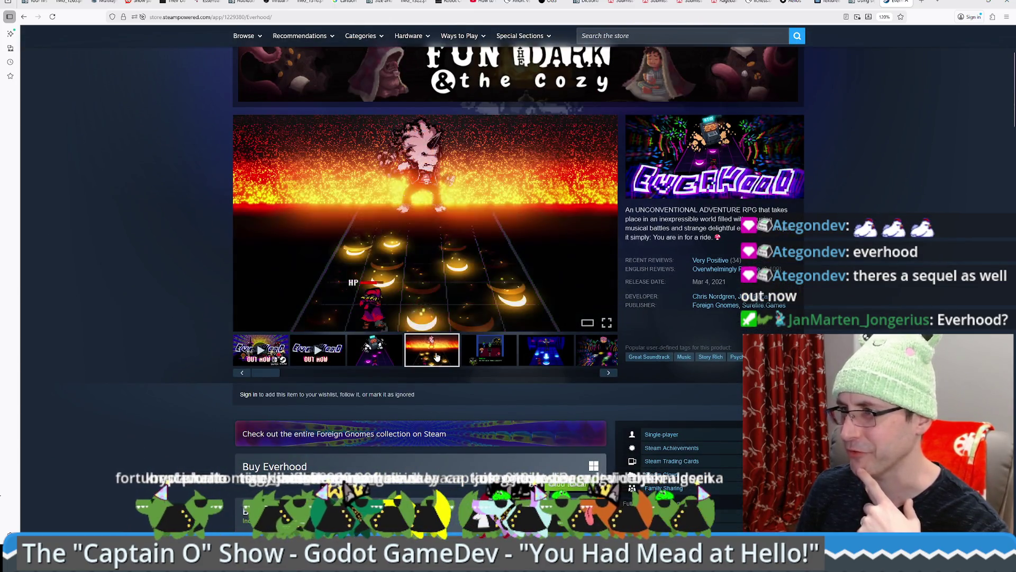
{"action": "left_click", "coordinate": [487, 356]}
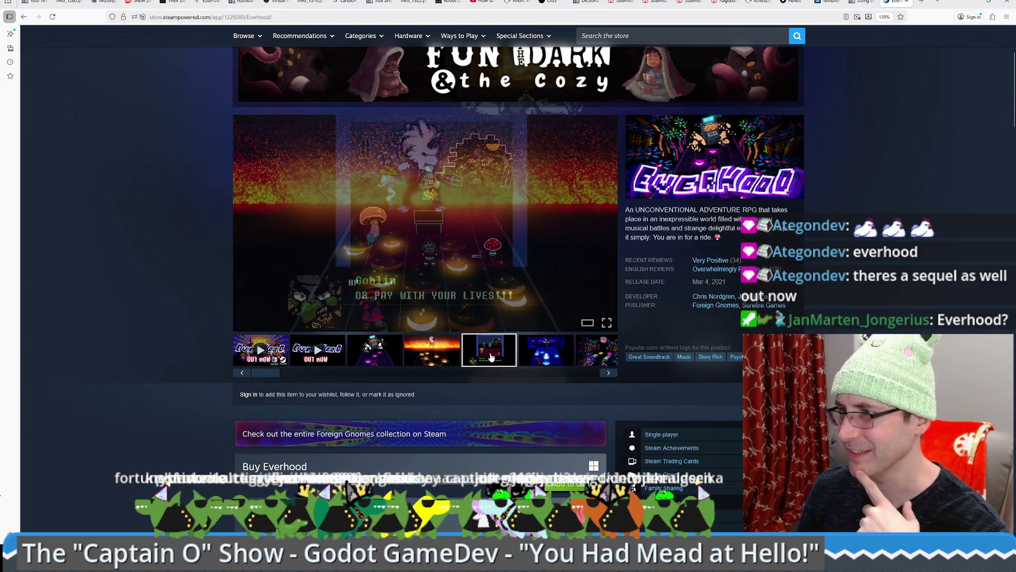
{"action": "left_click", "coordinate": [521, 357]}
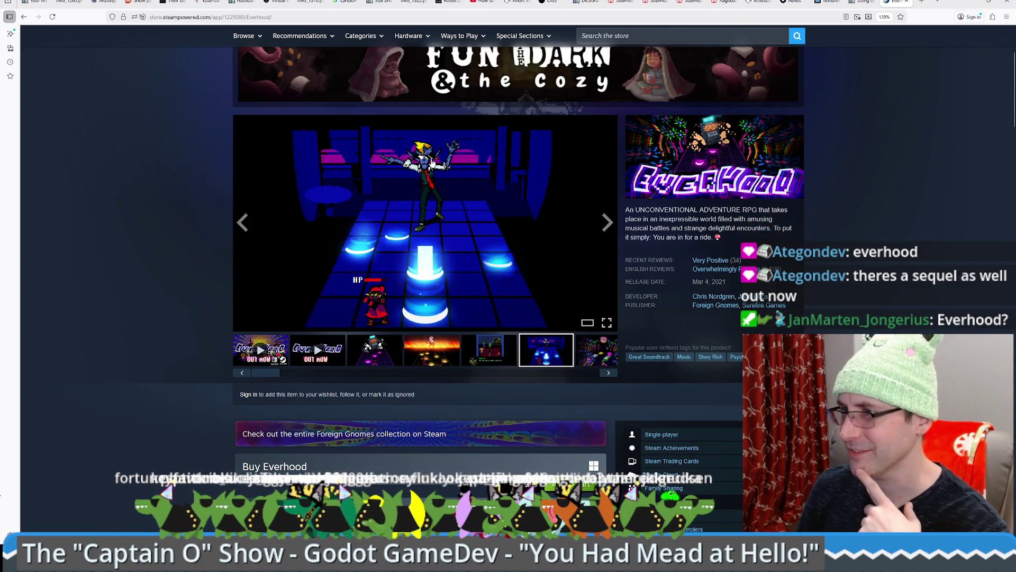
{"action": "left_click", "coordinate": [432, 163]}
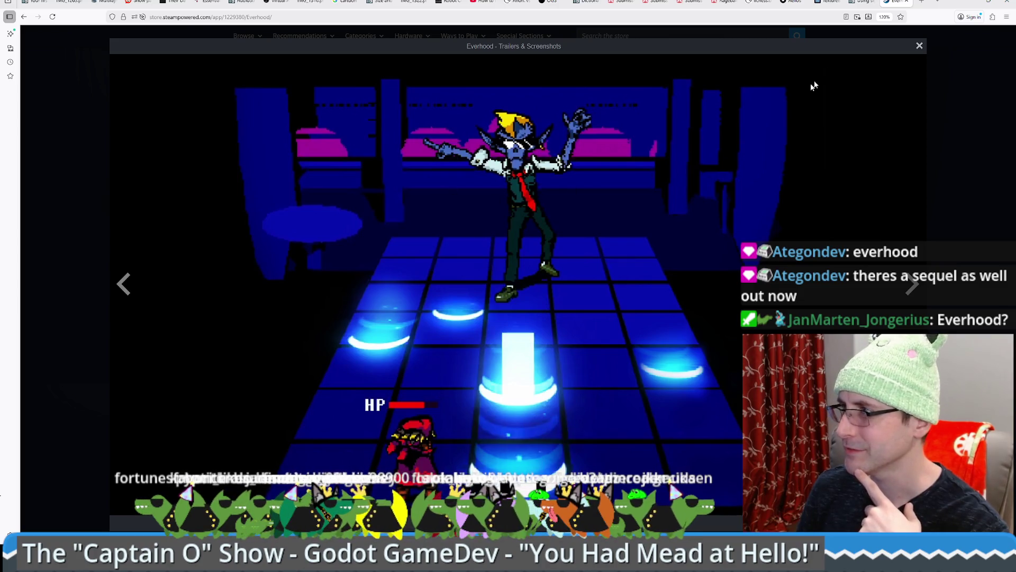
{"action": "left_click", "coordinate": [965, 96]}
Step: Step through the neon rhythm, racing, laser boss, pink forest and table scene screenshots
{"action": "left_click", "coordinate": [607, 374]}
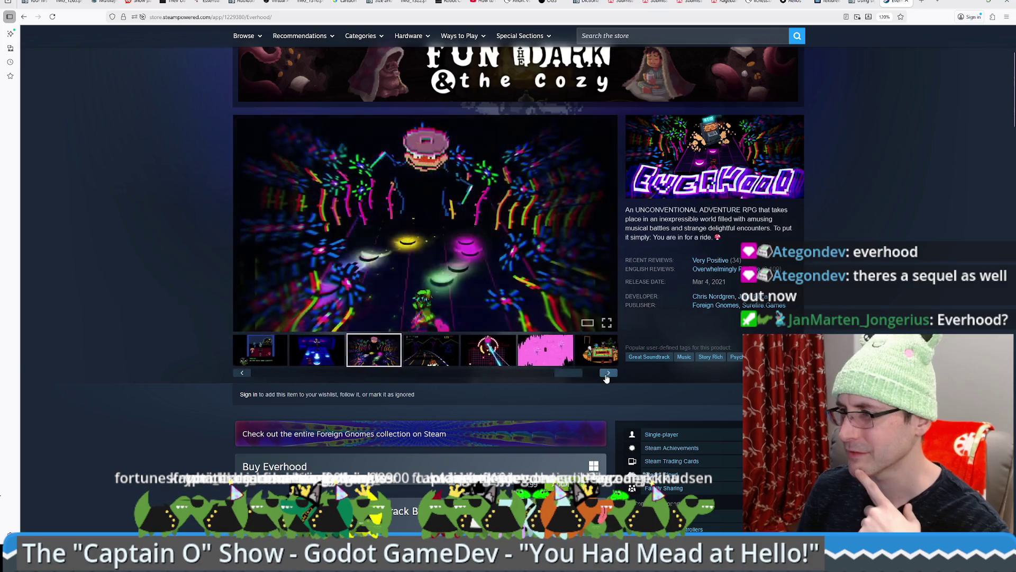
{"action": "left_click", "coordinate": [606, 373]}
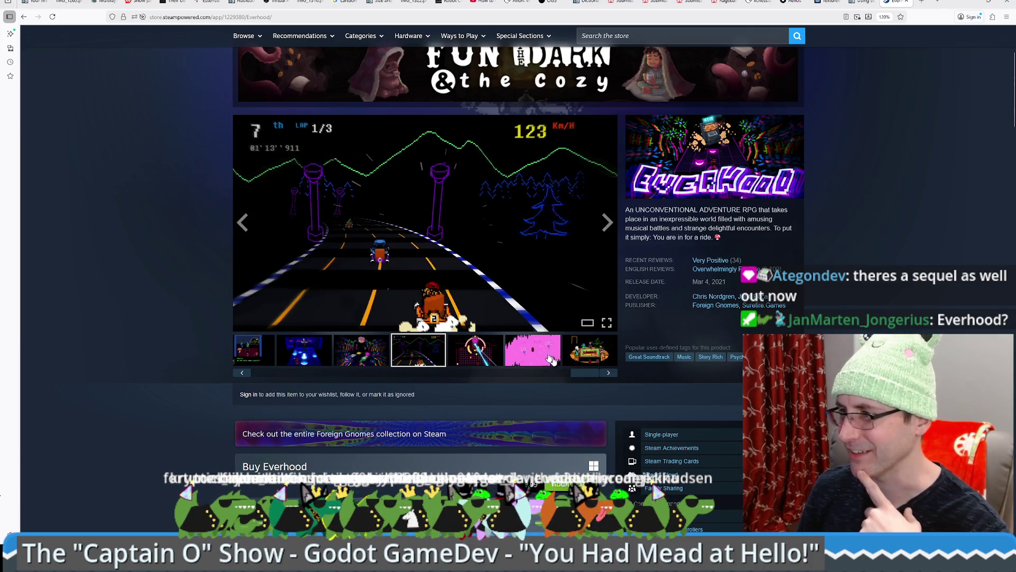
{"action": "left_click", "coordinate": [609, 373]}
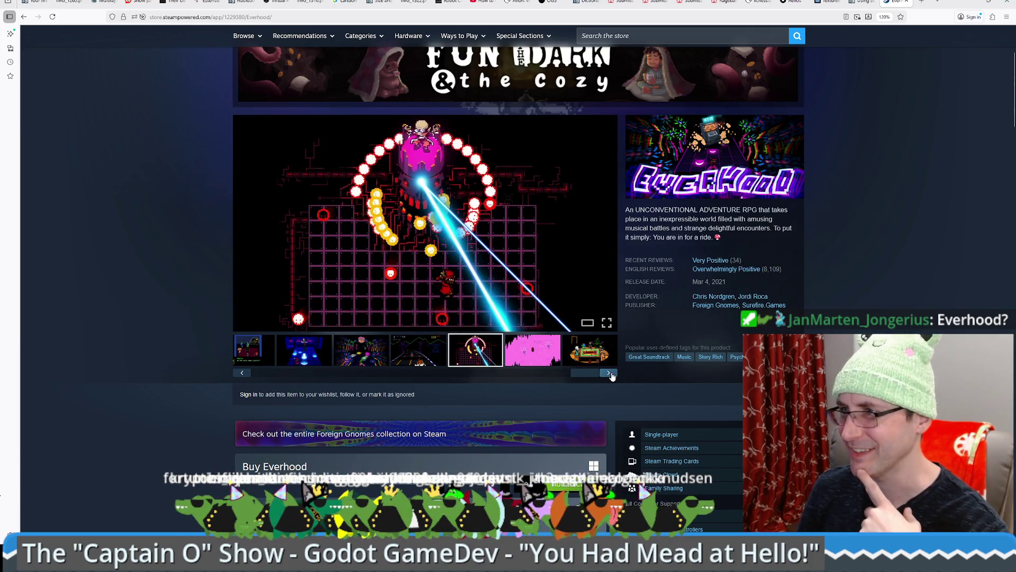
{"action": "left_click", "coordinate": [610, 374]}
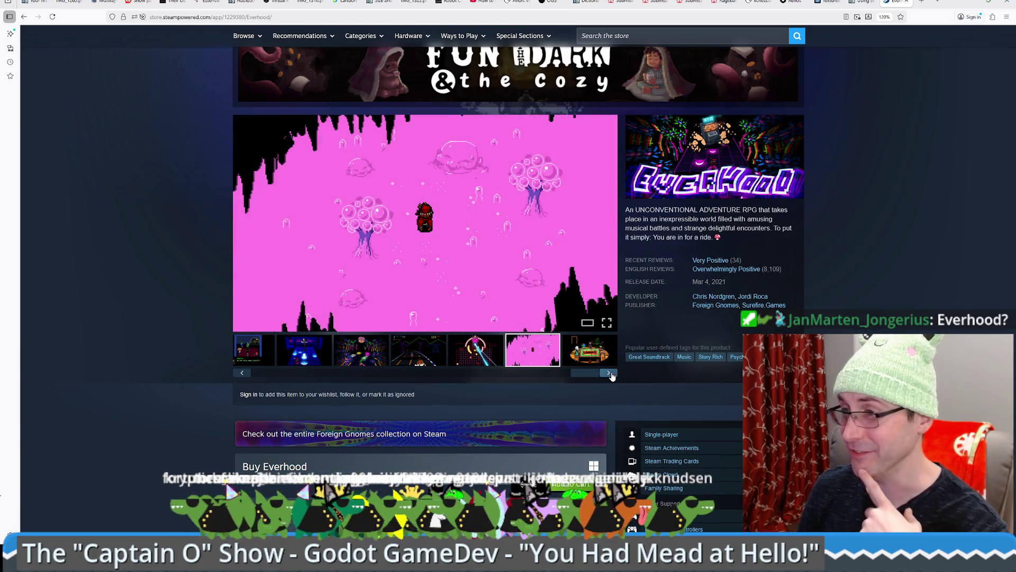
{"action": "left_click", "coordinate": [610, 373]}
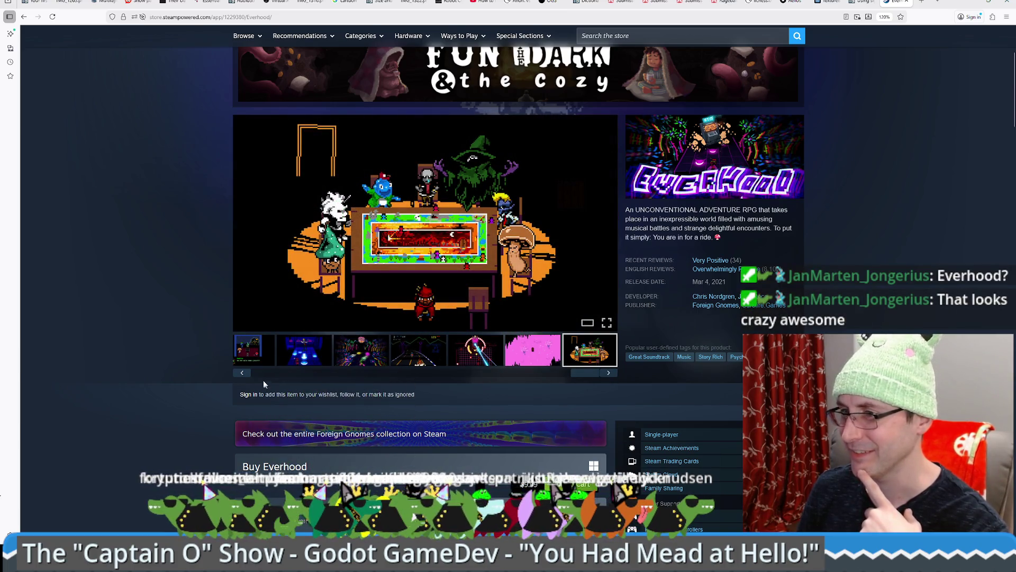
{"action": "left_click", "coordinate": [241, 374]}
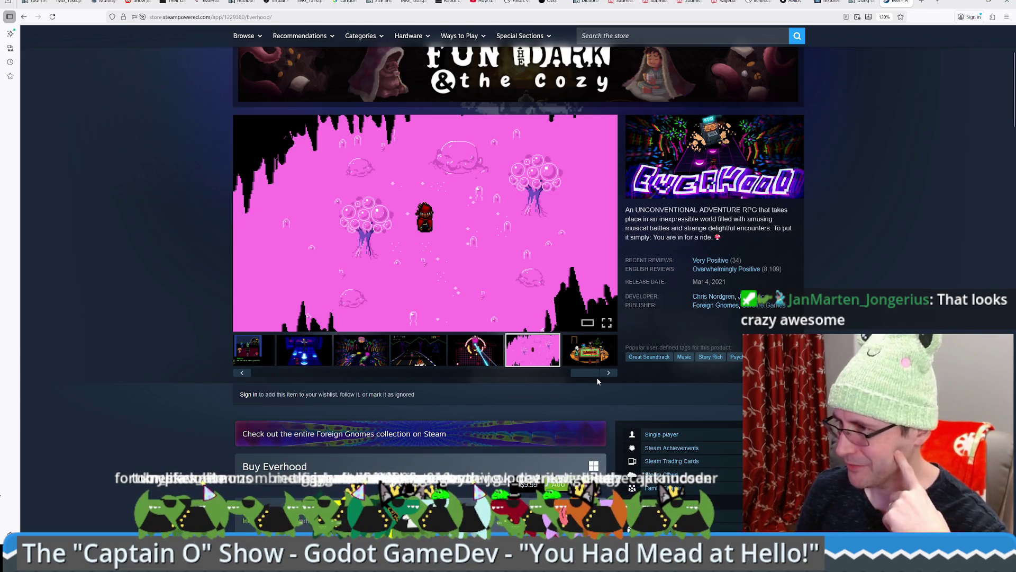
{"action": "left_click", "coordinate": [595, 352]}
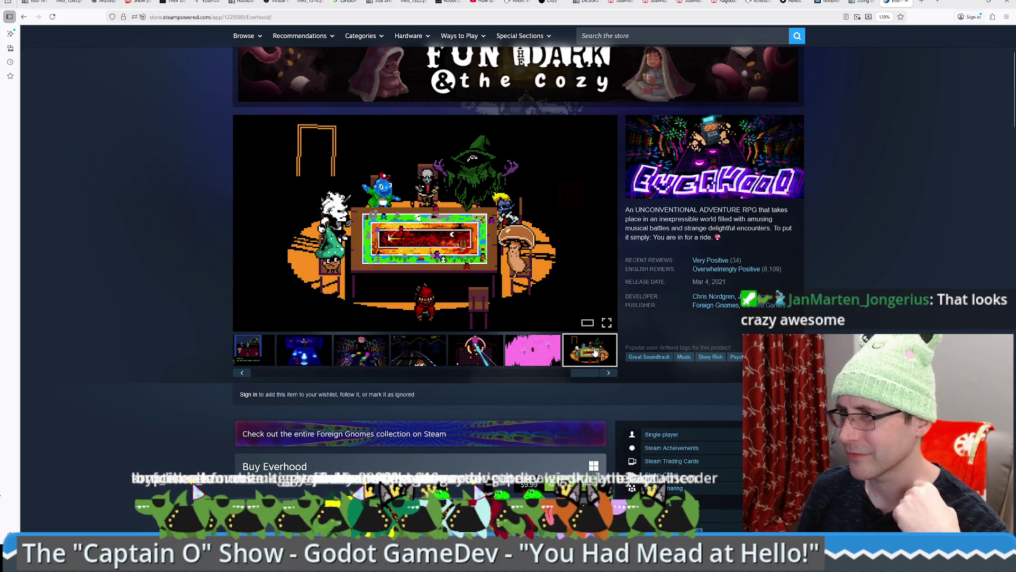
Step: Copy the Everhood store page address and switch back to Godot
{"action": "scroll", "coordinate": [594, 349], "scroll_direction": "down", "scroll_amount": 2}
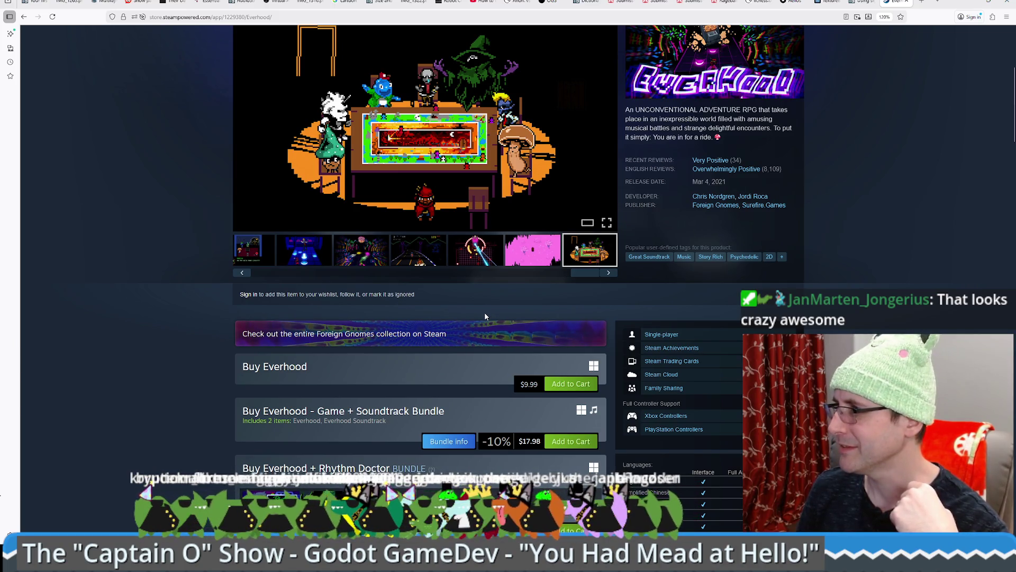
{"action": "scroll", "coordinate": [485, 315], "scroll_direction": "up", "scroll_amount": 3}
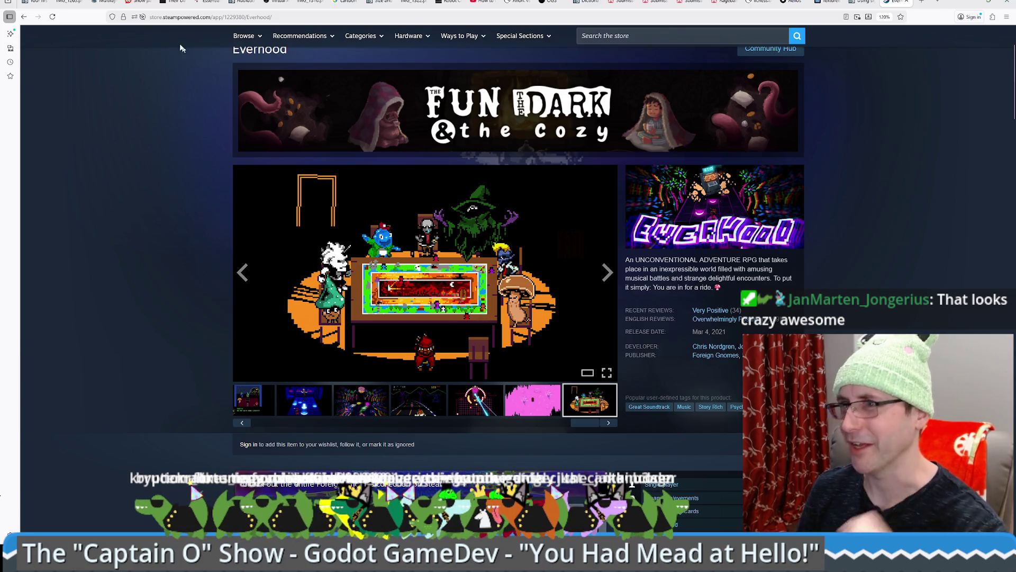
{"action": "left_click", "coordinate": [210, 17]}
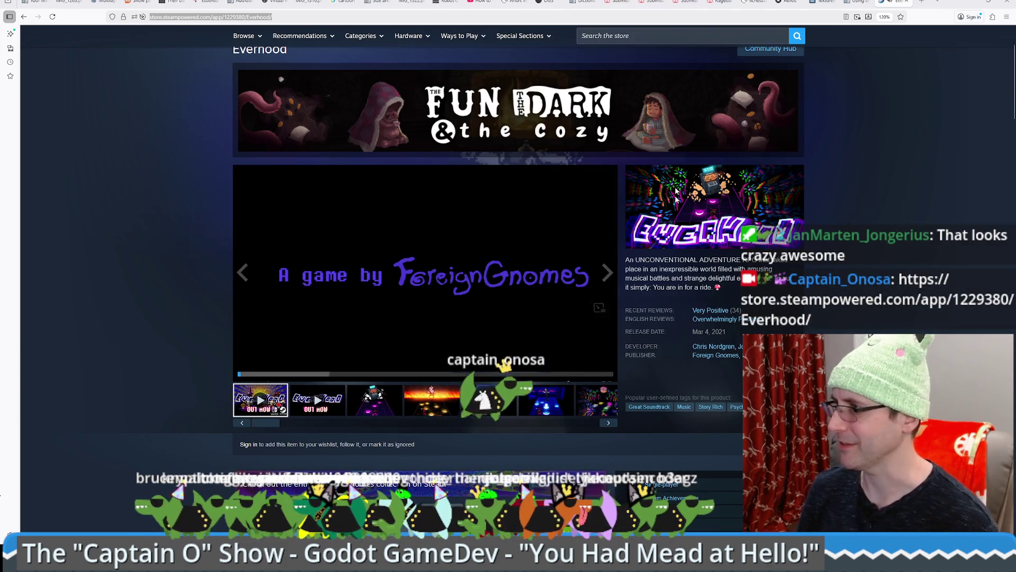
{"action": "key", "text": "alt+Tab"}
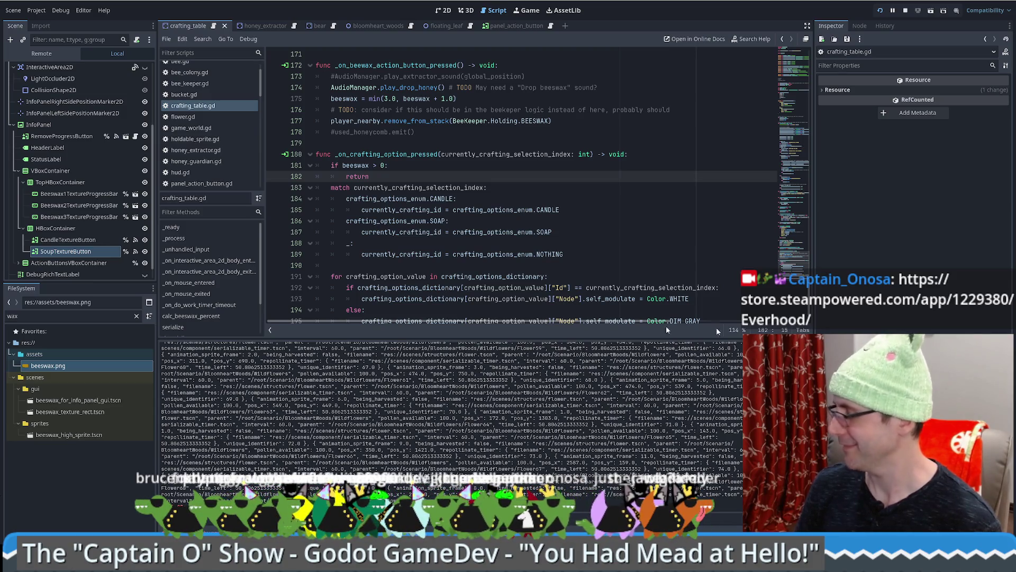
Step: Run the project, load the saved game, and add beeswax to the Crafting Table
{"action": "left_click", "coordinate": [534, 243]}
{"action": "scroll", "coordinate": [533, 254], "scroll_direction": "down", "scroll_amount": 1}
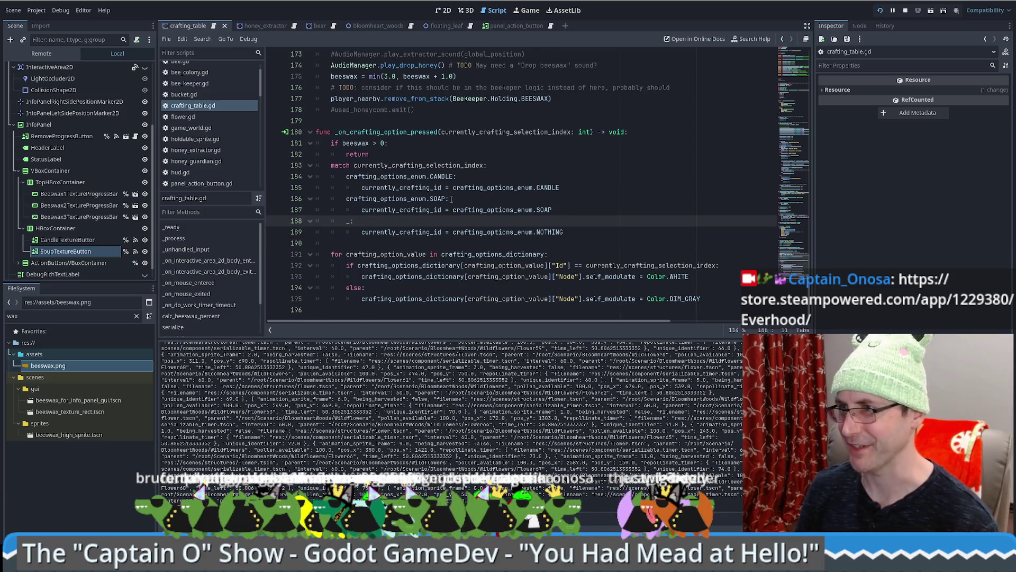
{"action": "scroll", "coordinate": [450, 198], "scroll_direction": "up", "scroll_amount": 1}
{"action": "left_click", "coordinate": [880, 10]}
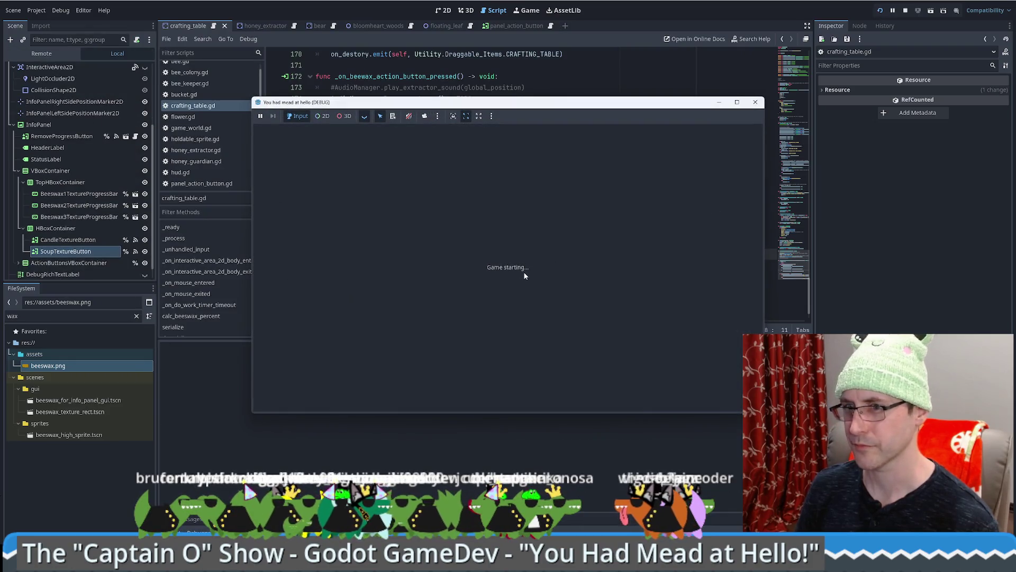
{"action": "left_click", "coordinate": [507, 265]}
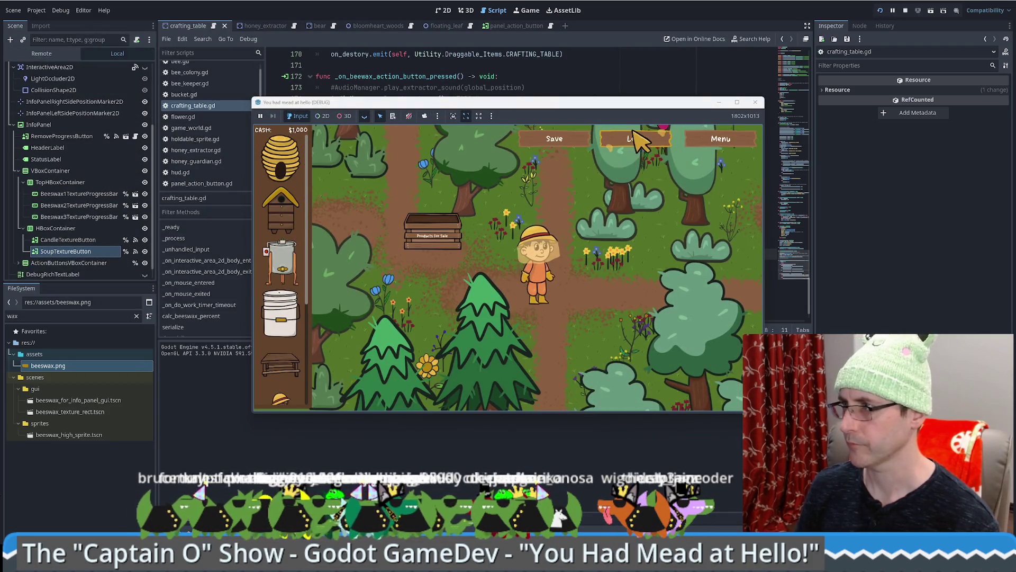
{"action": "left_click", "coordinate": [638, 138]}
{"action": "mouse_move", "coordinate": [659, 325]}
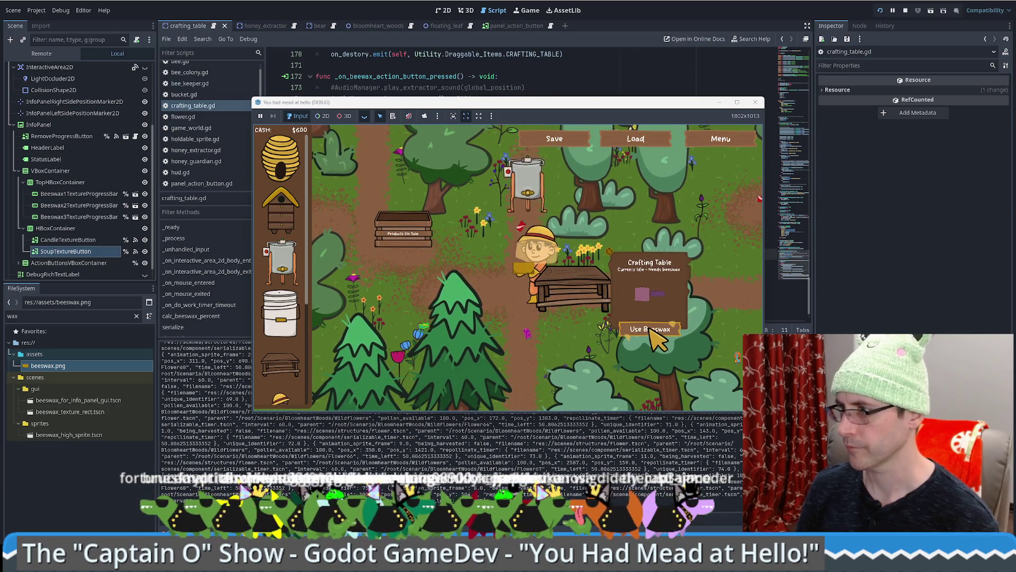
{"action": "left_click", "coordinate": [652, 334]}
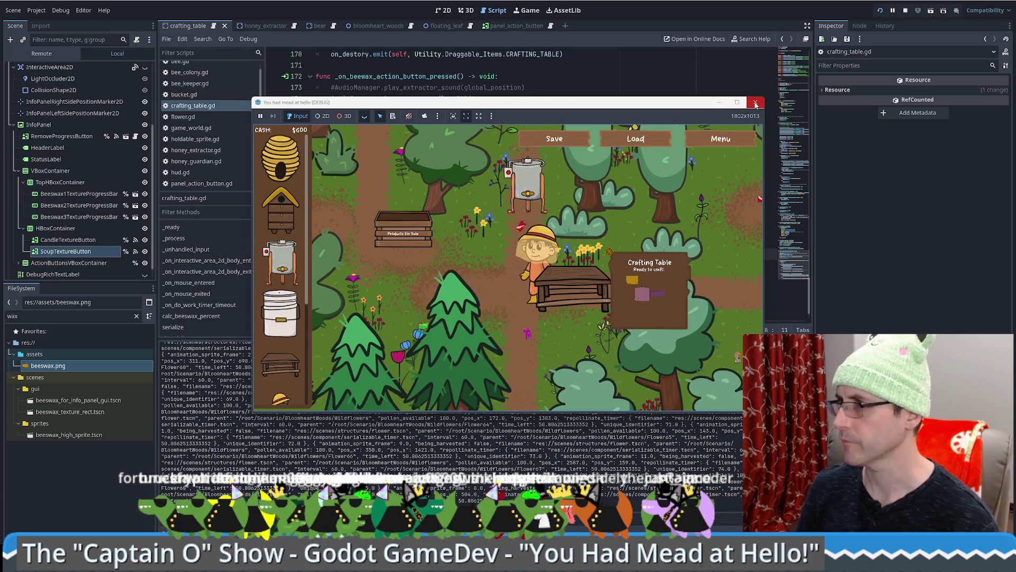
Step: Scroll to _on_beeswax_action_button_pressed and place the caret at the end of line 172
{"action": "scroll", "coordinate": [562, 244], "scroll_direction": "down", "scroll_amount": 1}
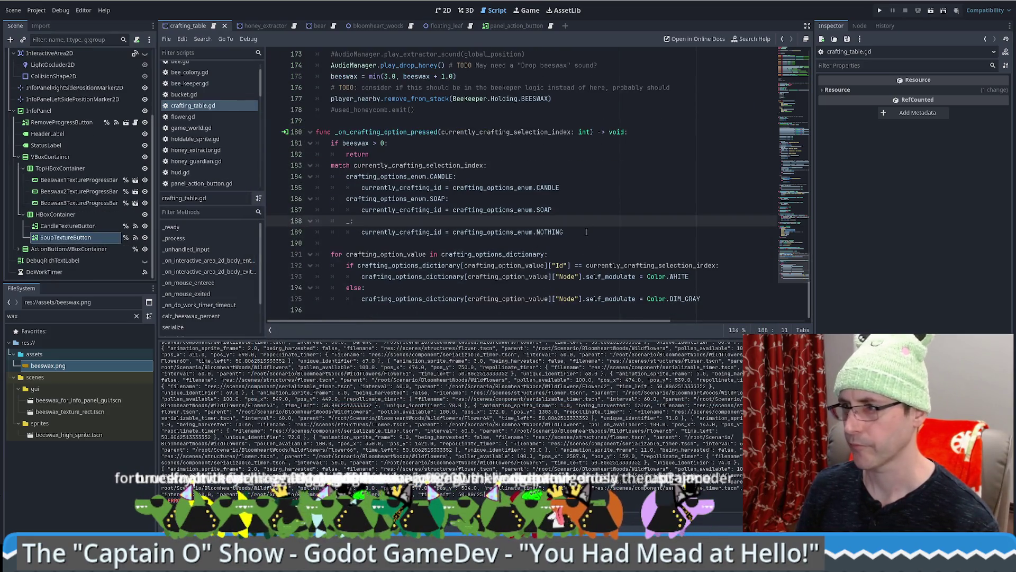
{"action": "scroll", "coordinate": [582, 236], "scroll_direction": "up", "scroll_amount": 2}
{"action": "scroll", "coordinate": [574, 243], "scroll_direction": "down", "scroll_amount": 2}
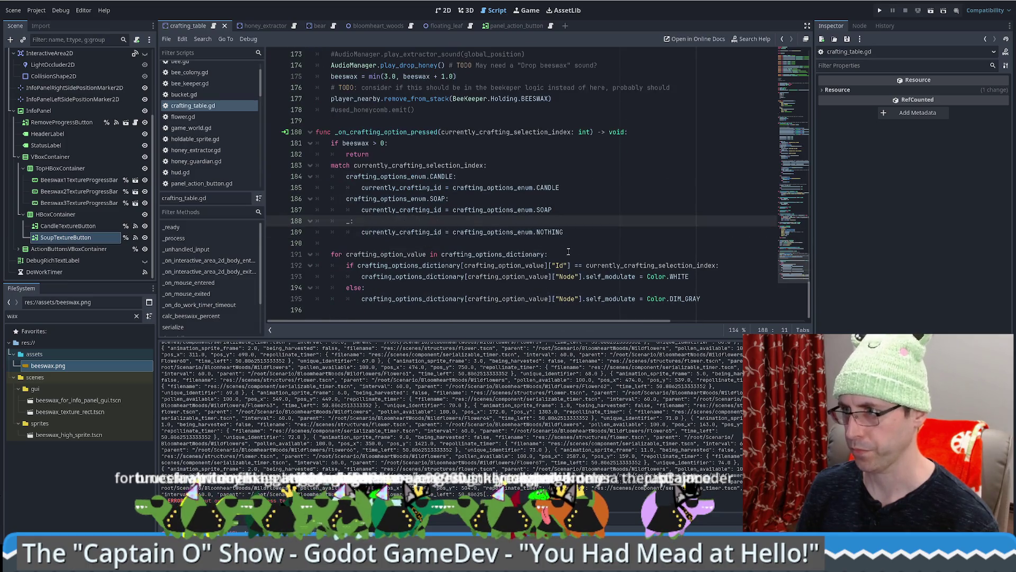
{"action": "scroll", "coordinate": [568, 251], "scroll_direction": "up", "scroll_amount": 3}
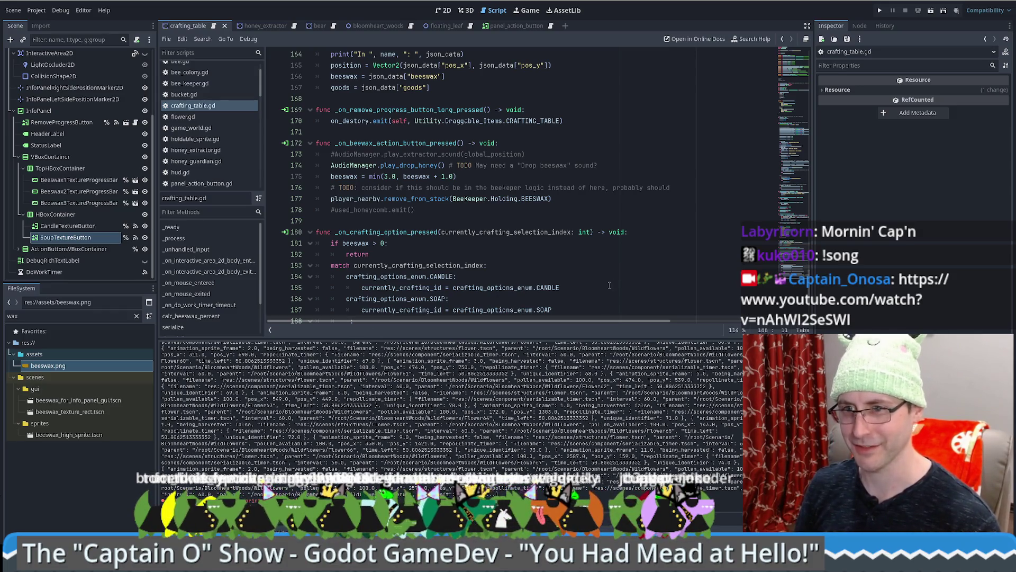
{"action": "scroll", "coordinate": [607, 286], "scroll_direction": "up", "scroll_amount": 1}
{"action": "scroll", "coordinate": [606, 286], "scroll_direction": "down", "scroll_amount": 4}
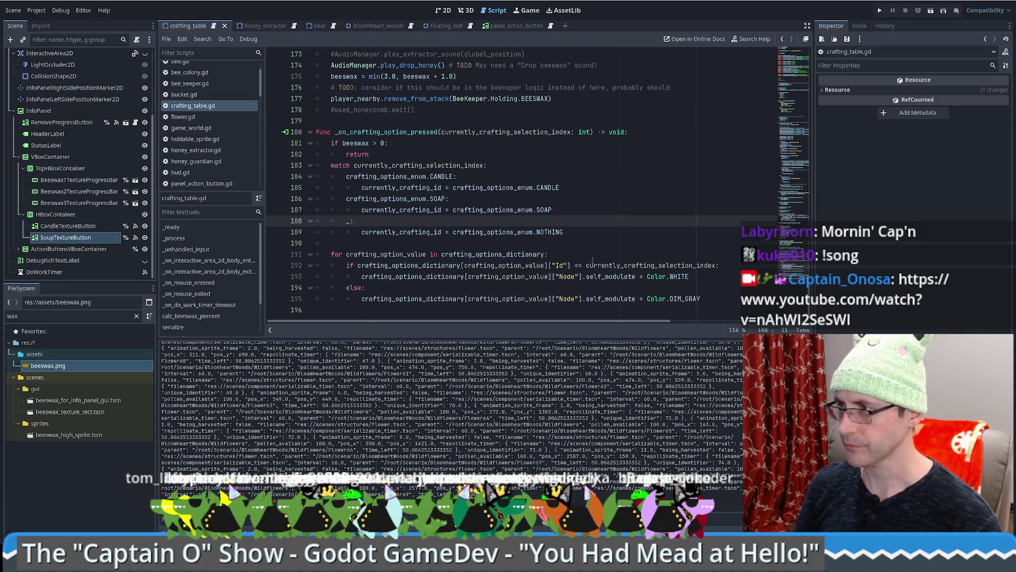
{"action": "mouse_move", "coordinate": [593, 261]}
{"action": "scroll", "coordinate": [798, 264], "scroll_direction": "up", "scroll_amount": 4}
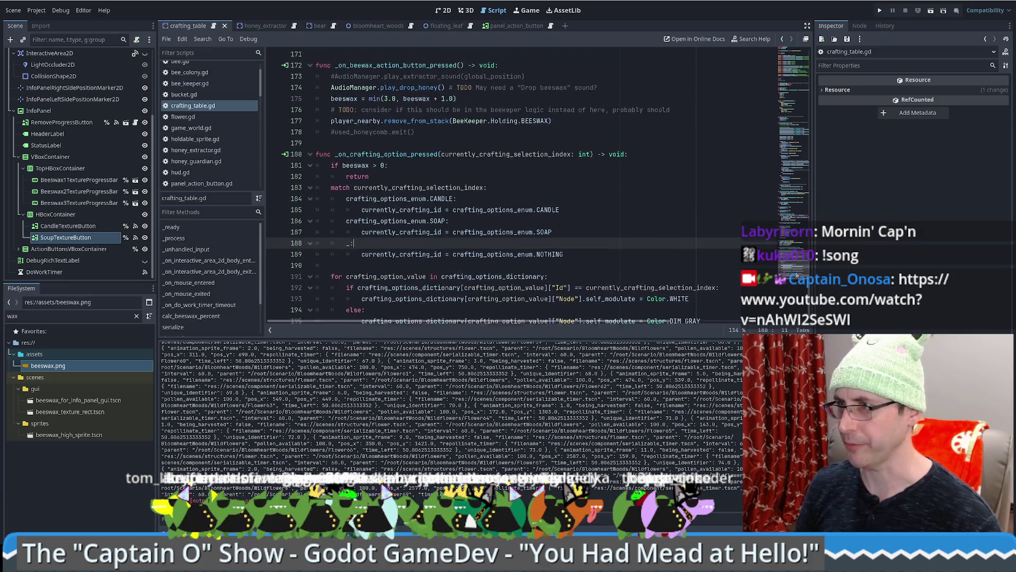
{"action": "left_click", "coordinate": [560, 167]}
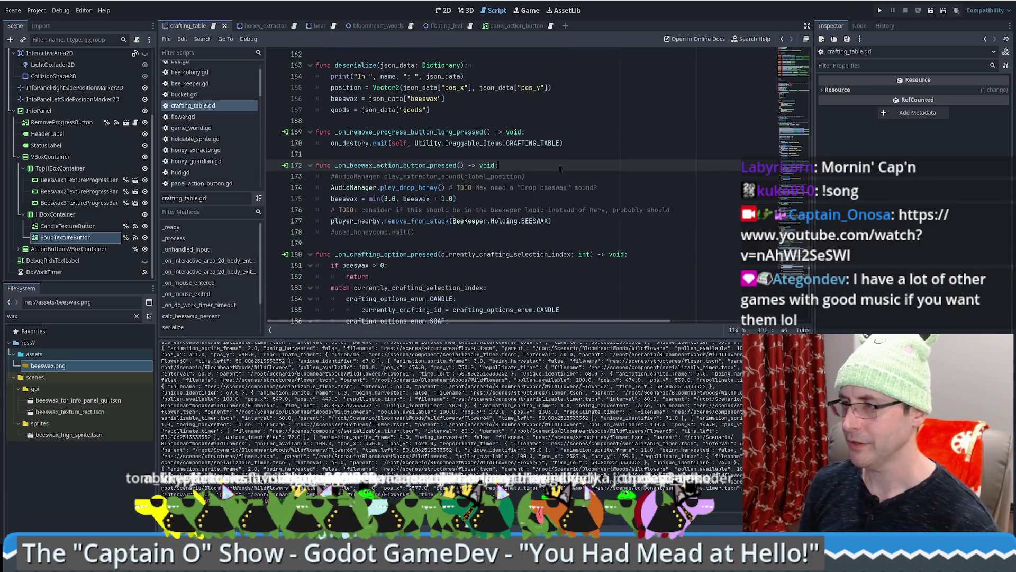
Step: Start an 'if currently_crafting_id' condition on a new line in the beeswax handler
{"action": "key", "text": "Return"}
{"action": "type", "text": "if"}
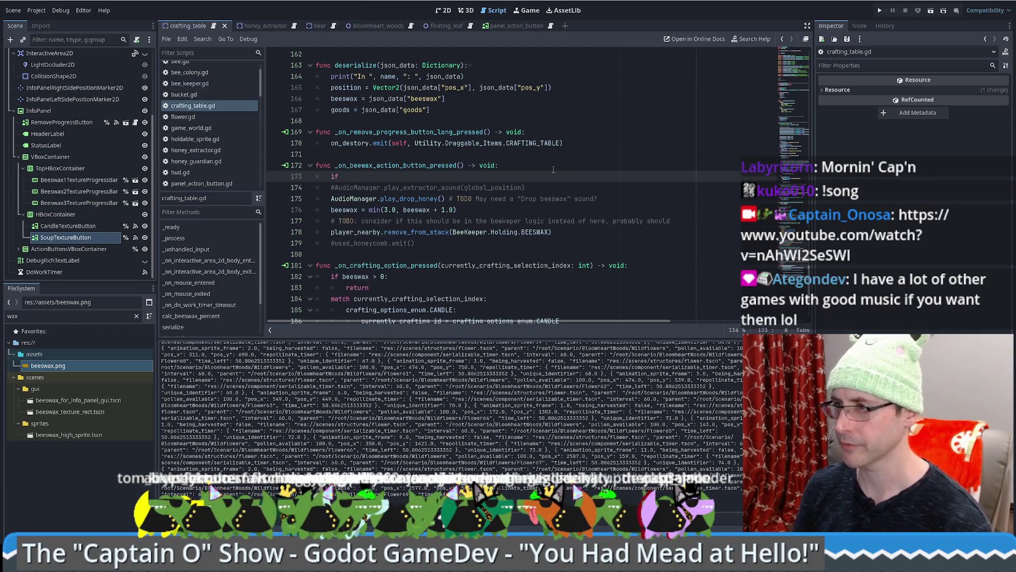
{"action": "scroll", "coordinate": [553, 169], "scroll_direction": "down", "scroll_amount": 3}
{"action": "left_click", "coordinate": [399, 199]}
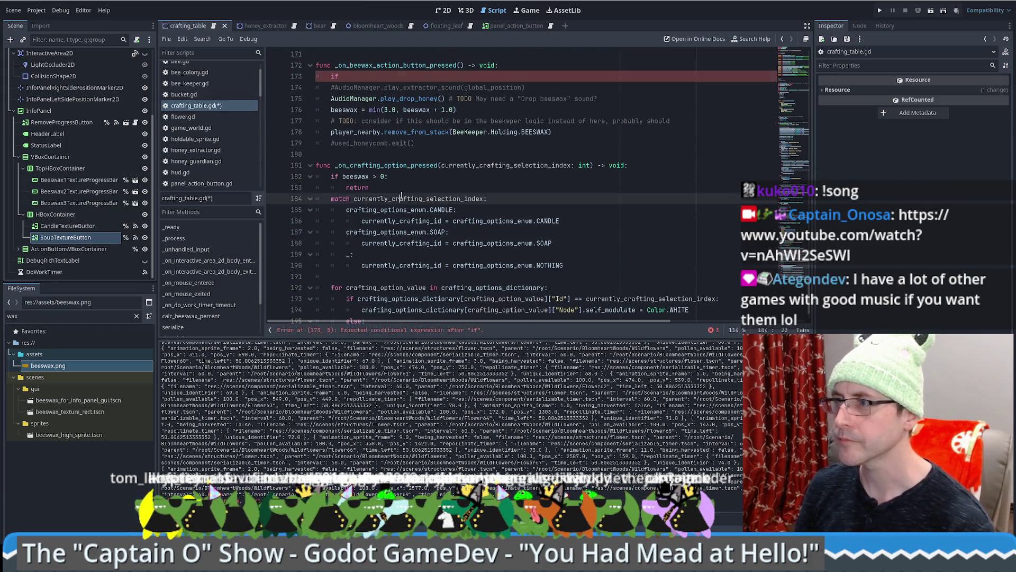
{"action": "scroll", "coordinate": [433, 226], "scroll_direction": "down", "scroll_amount": 1}
{"action": "key", "text": "ctrl+d"}
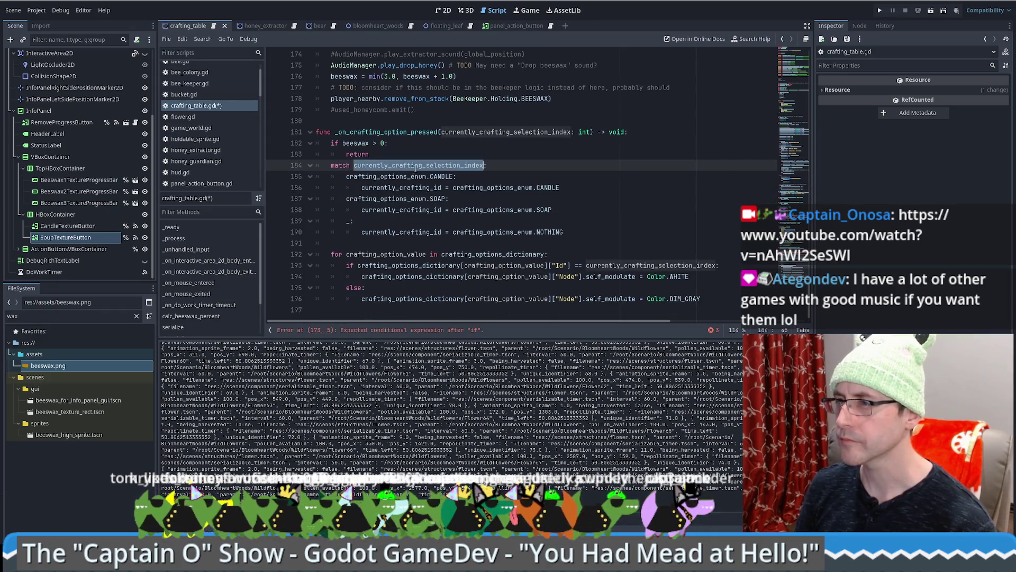
{"action": "left_click", "coordinate": [455, 209]}
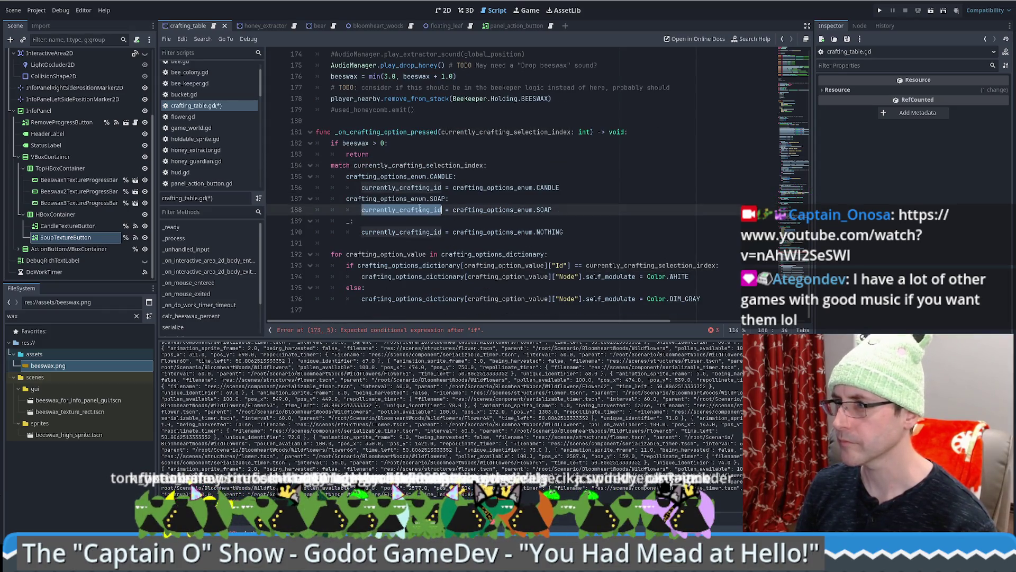
{"action": "scroll", "coordinate": [433, 224], "scroll_direction": "up", "scroll_amount": 4}
{"action": "scroll", "coordinate": [433, 225], "scroll_direction": "up", "scroll_amount": 2}
{"action": "left_click", "coordinate": [388, 243]}
{"action": "type", "text": "currently_crafting_id"}
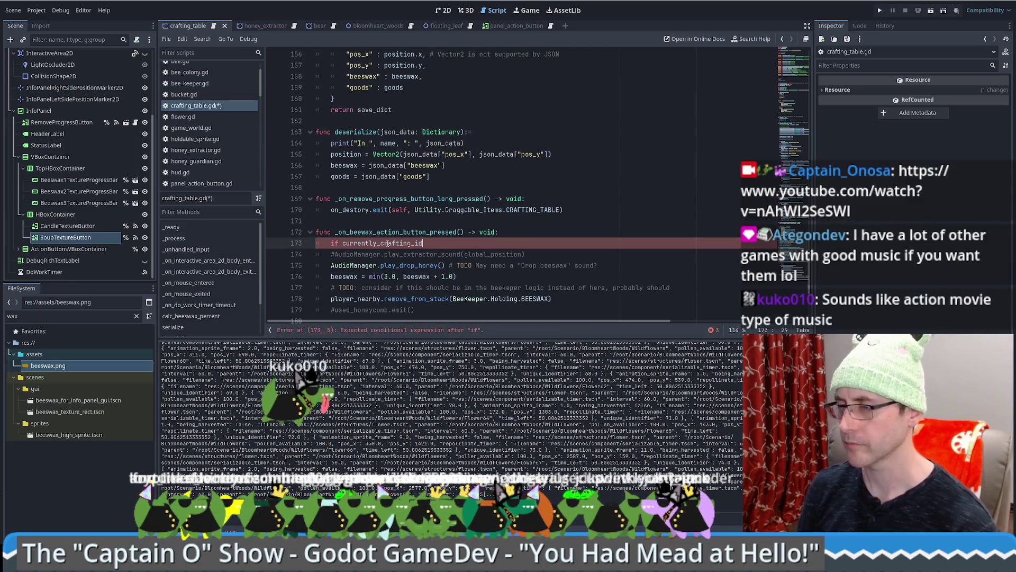
{"action": "type", "text": " !="}
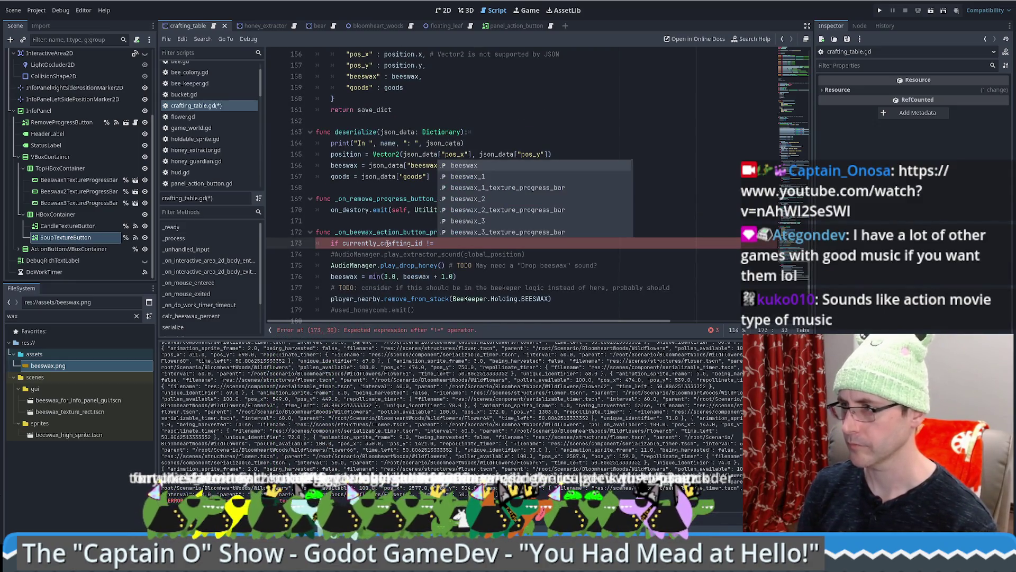
{"action": "scroll", "coordinate": [388, 243], "scroll_direction": "down", "scroll_amount": 3}
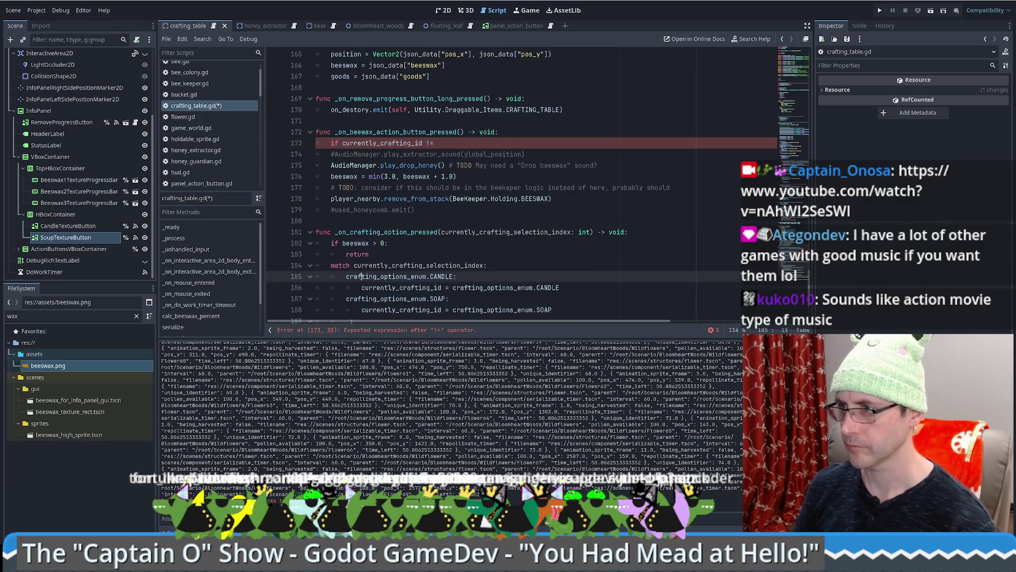
Step: Complete the condition as 'currently_crafting_id == crafting_options_enum.NOTHING'
{"action": "double_click", "coordinate": [386, 276]}
{"action": "key", "text": "ctrl+c"}
{"action": "left_click", "coordinate": [466, 143]}
{"action": "key", "text": "ctrl+v"}
{"action": "type", "text": ".No"}
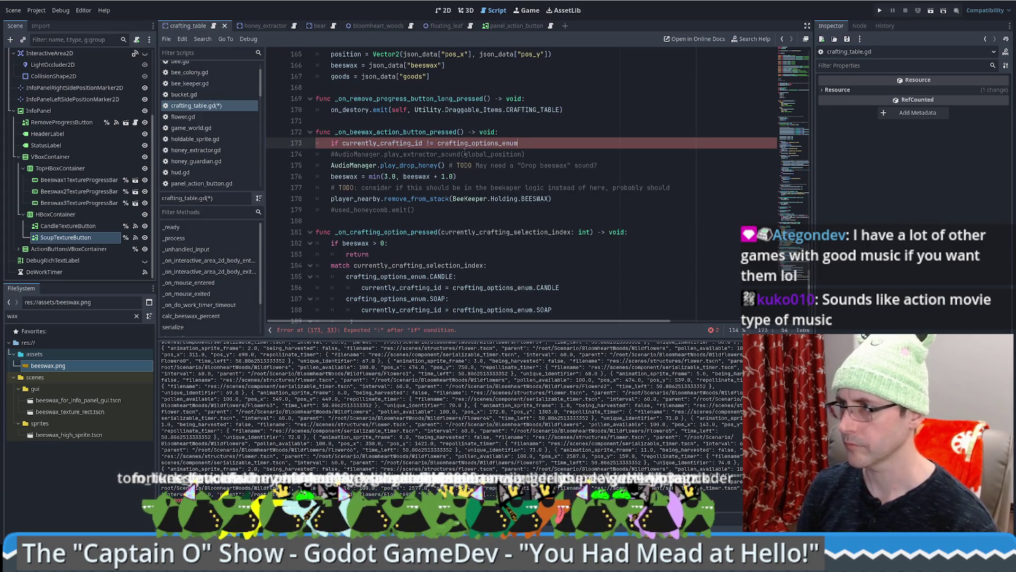
{"action": "key", "text": "Return"}
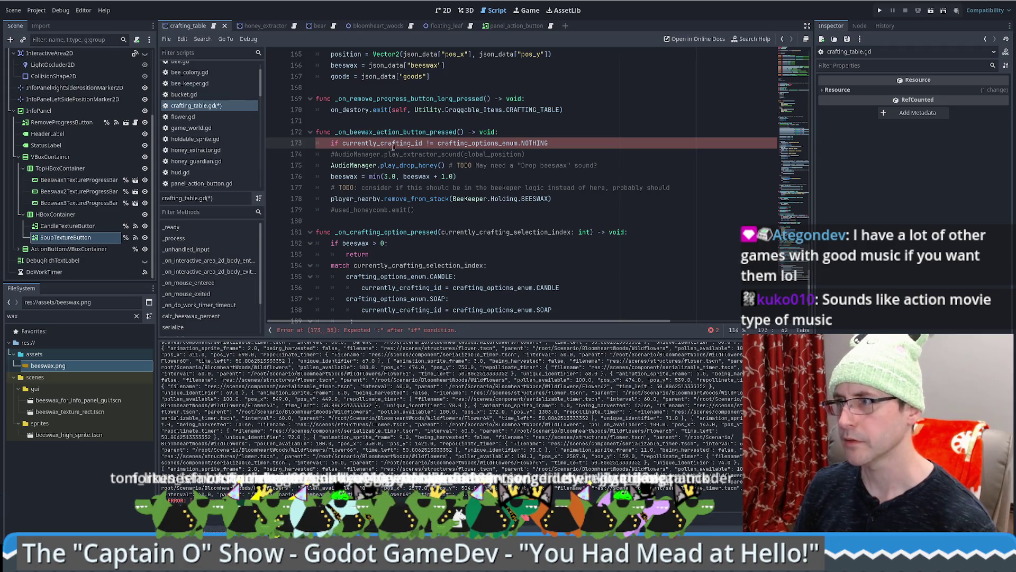
{"action": "key", "text": "BackSpace"}
{"action": "type", "text": "="}
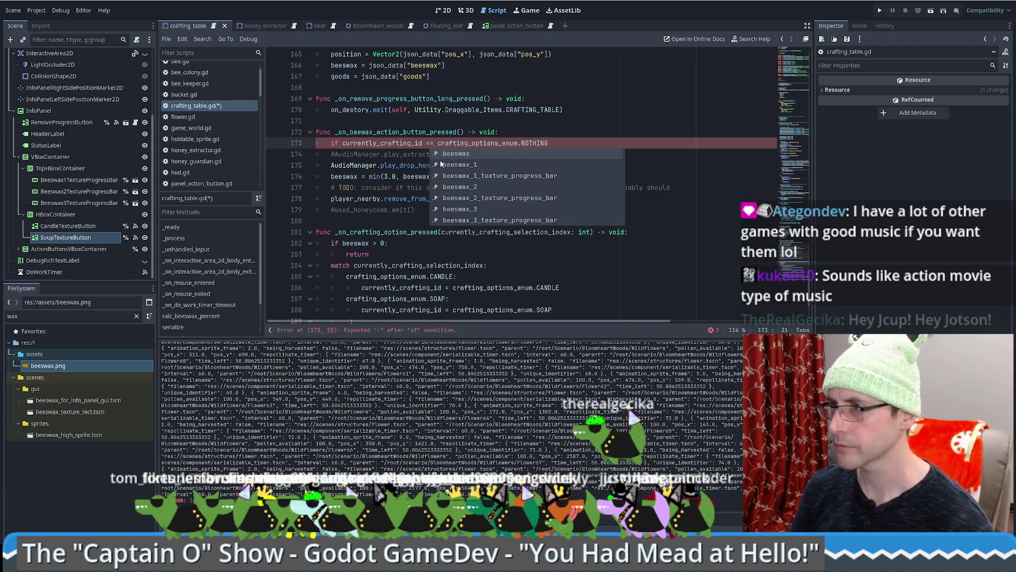
{"action": "left_click", "coordinate": [318, 121]}
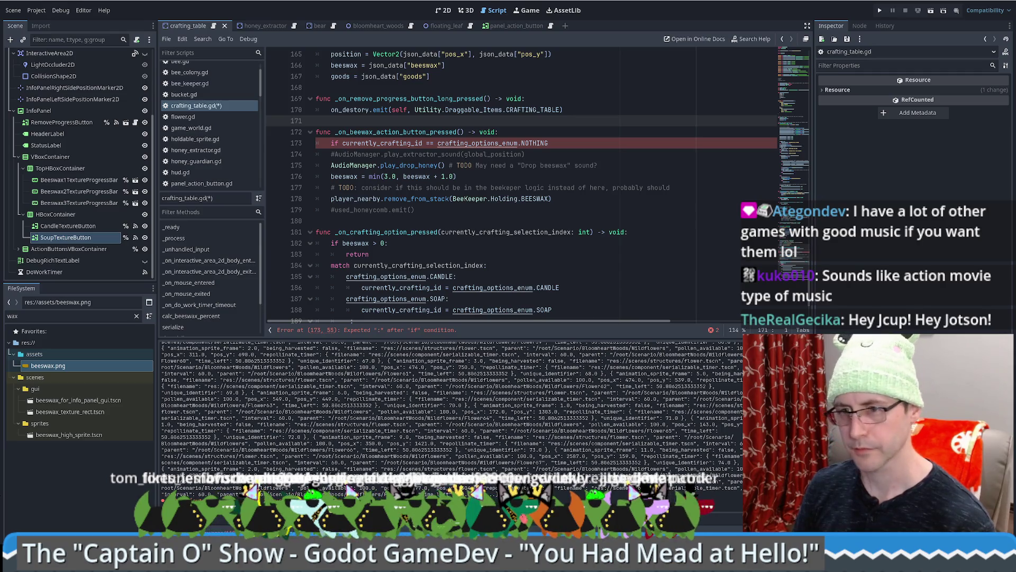
Step: End the if line with a colon and begin an indented return beneath it
{"action": "left_click", "coordinate": [559, 143]}
{"action": "type", "text": ":"}
{"action": "key", "text": "Return"}
{"action": "type", "text": "return"}
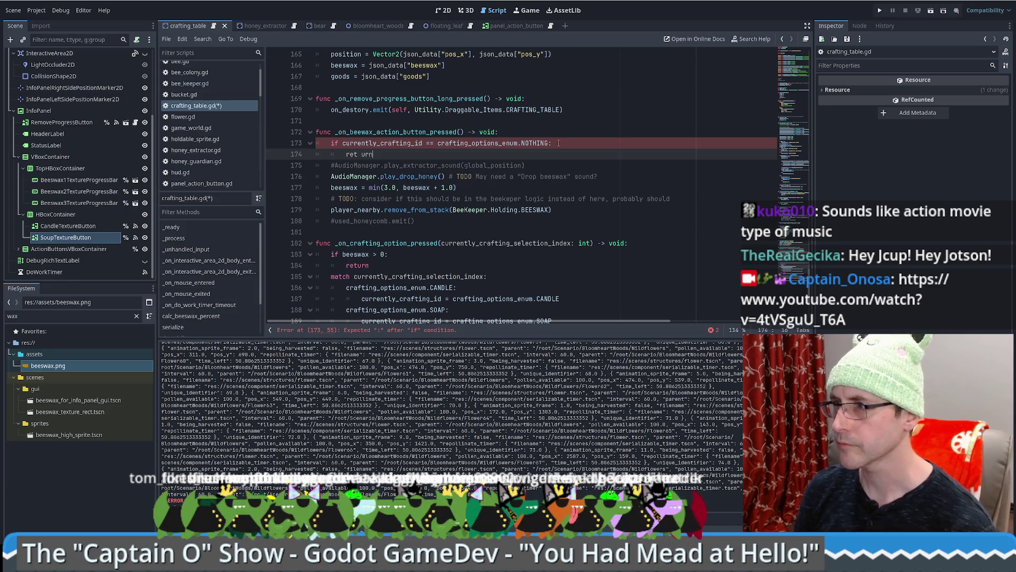
Step: Add a TODO comment noting a crafting option has to be selected, then review the guard
{"action": "left_click", "coordinate": [562, 142]}
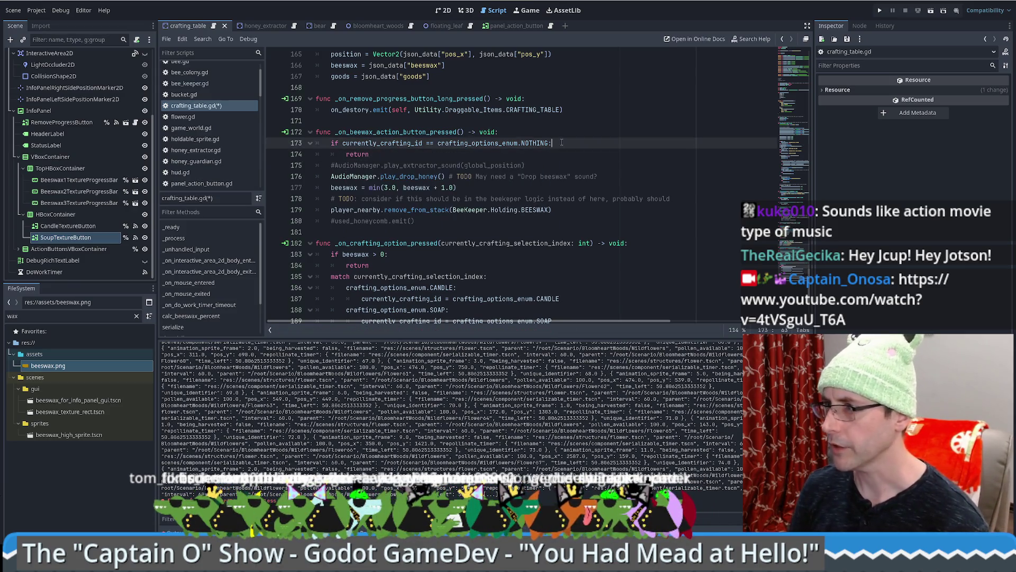
{"action": "key", "text": "Return"}
{"action": "key", "text": "BackSpace"}
{"action": "key", "text": "BackSpace"}
{"action": "key", "text": "BackSpace"}
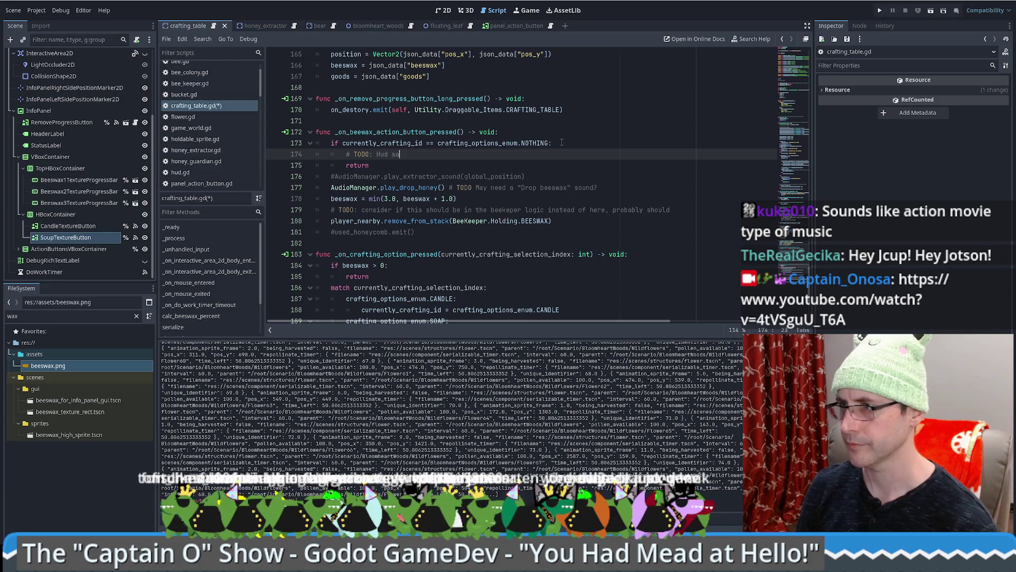
{"action": "type", "text": "have to select a craft"}
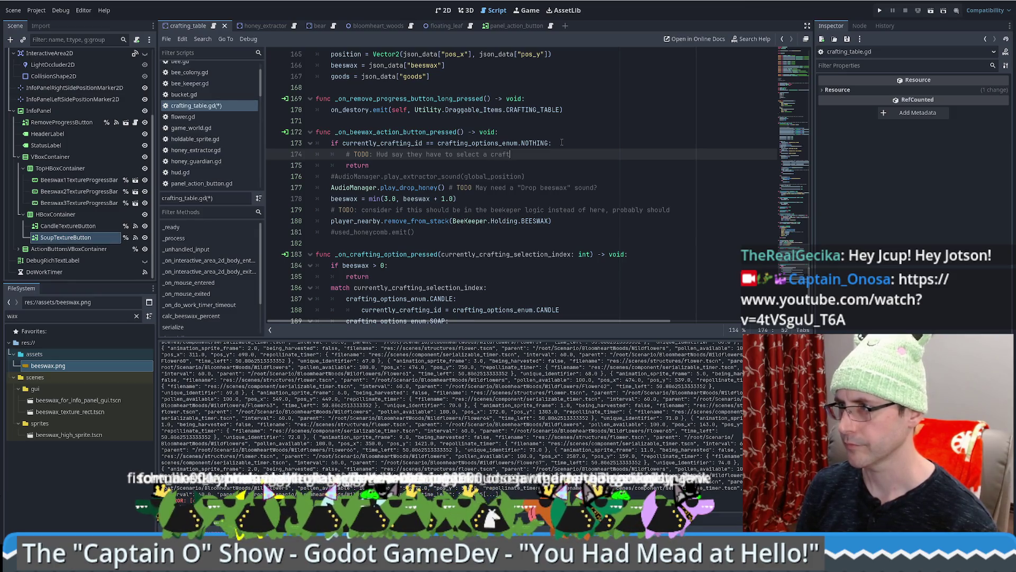
{"action": "left_click", "coordinate": [561, 141]}
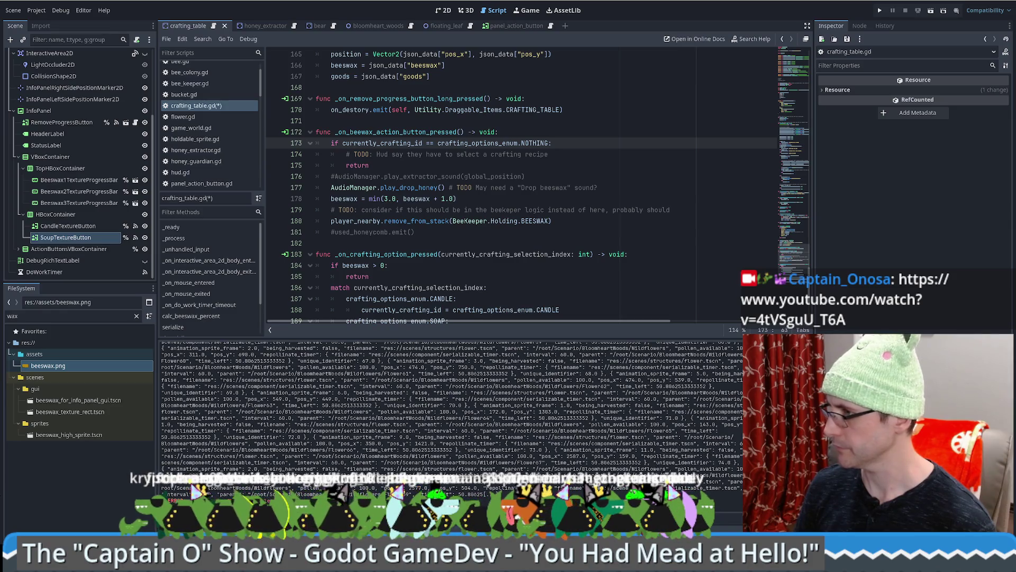
{"action": "left_click", "coordinate": [599, 287]}
{"action": "scroll", "coordinate": [599, 226], "scroll_direction": "up", "scroll_amount": 5}
{"action": "scroll", "coordinate": [599, 225], "scroll_direction": "down", "scroll_amount": 5}
{"action": "scroll", "coordinate": [599, 225], "scroll_direction": "up", "scroll_amount": 2}
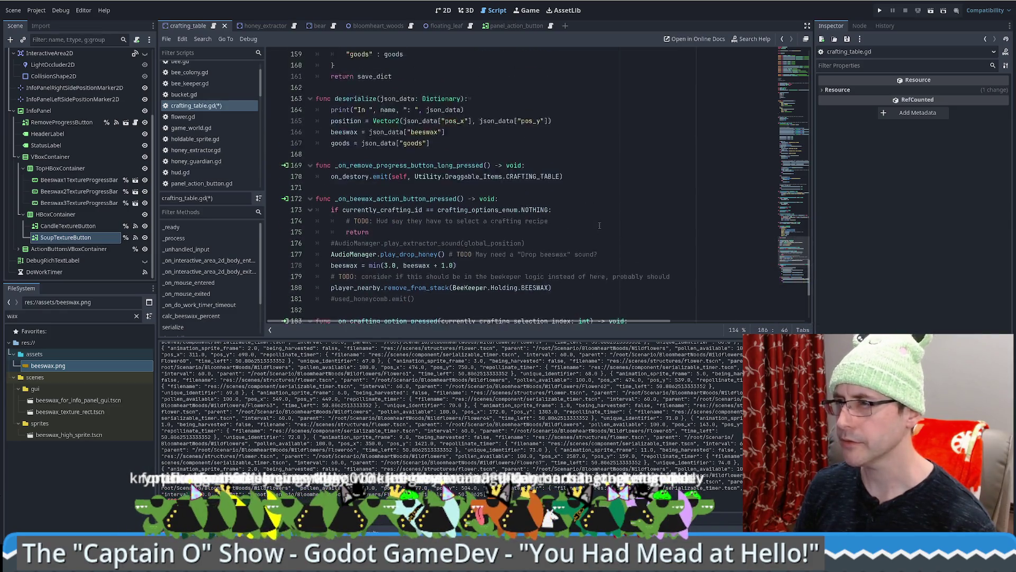
{"action": "scroll", "coordinate": [599, 225], "scroll_direction": "up", "scroll_amount": 1}
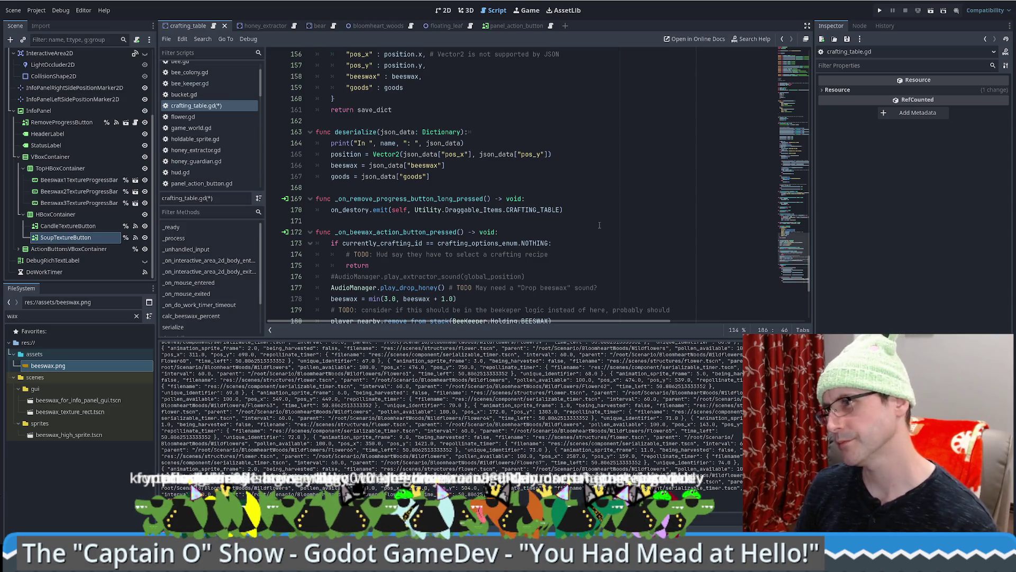
{"action": "left_click", "coordinate": [593, 237]}
{"action": "left_click", "coordinate": [580, 238]}
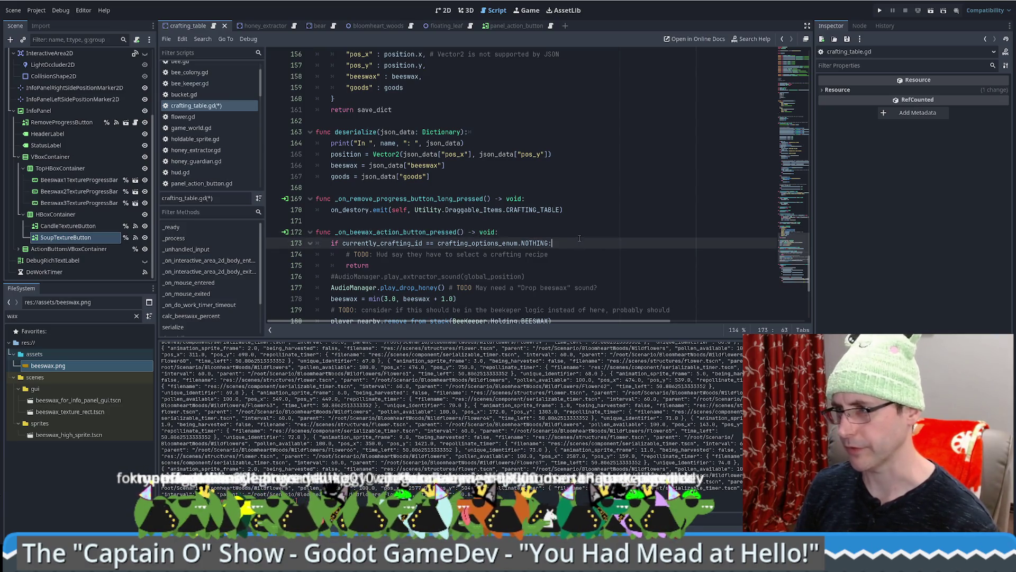
{"action": "scroll", "coordinate": [576, 242], "scroll_direction": "down", "scroll_amount": 4}
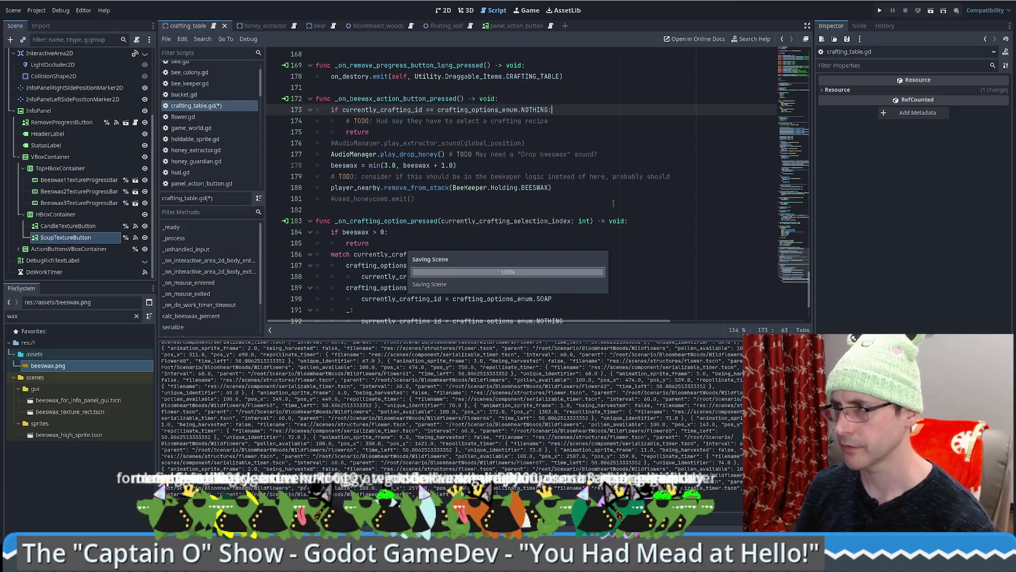
Step: Run the game, load the saved world, use beeswax at the table and choose a recipe
{"action": "key", "text": "F5"}
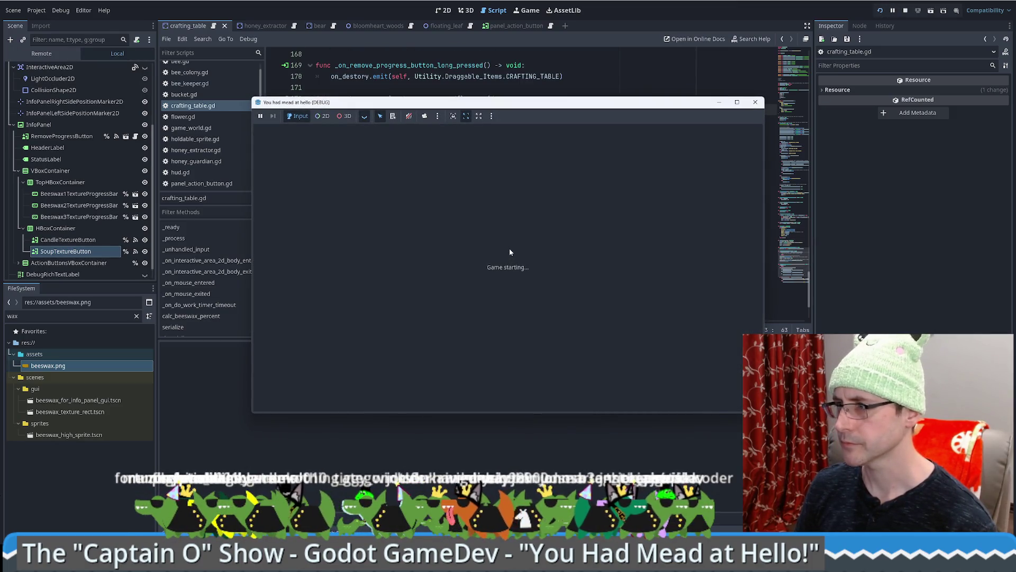
{"action": "left_click", "coordinate": [508, 256]}
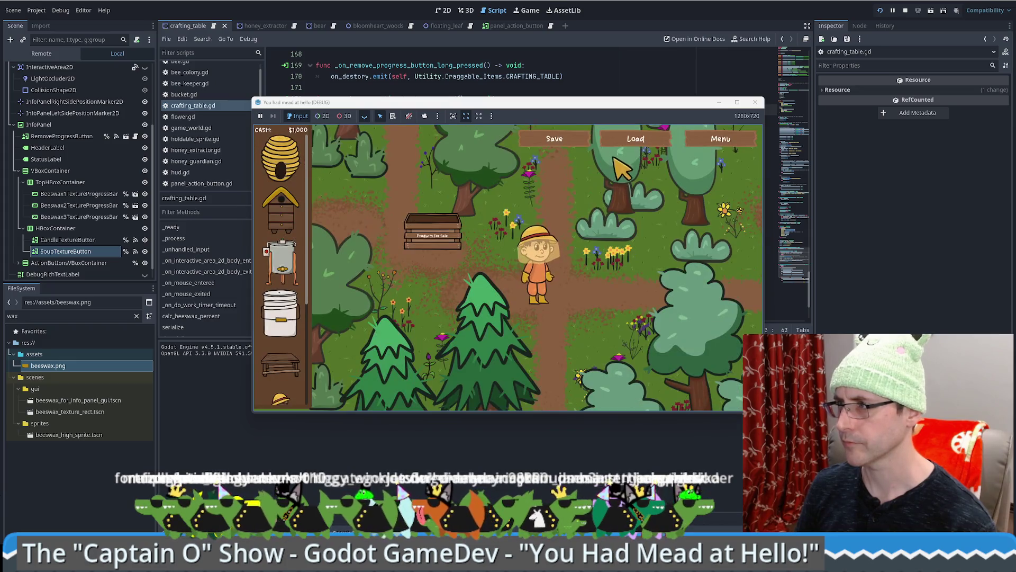
{"action": "left_click", "coordinate": [630, 140]}
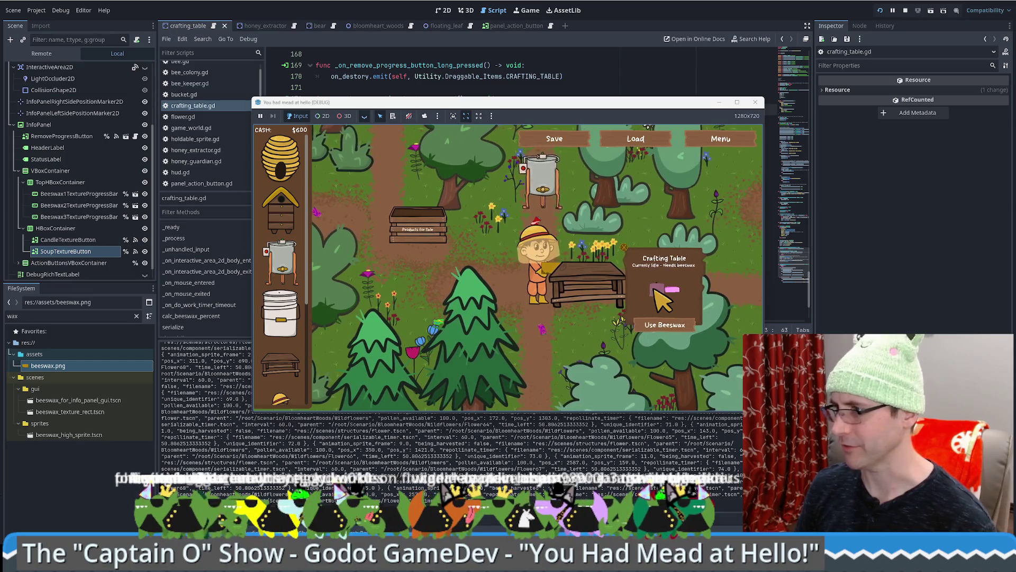
{"action": "left_click", "coordinate": [662, 323]}
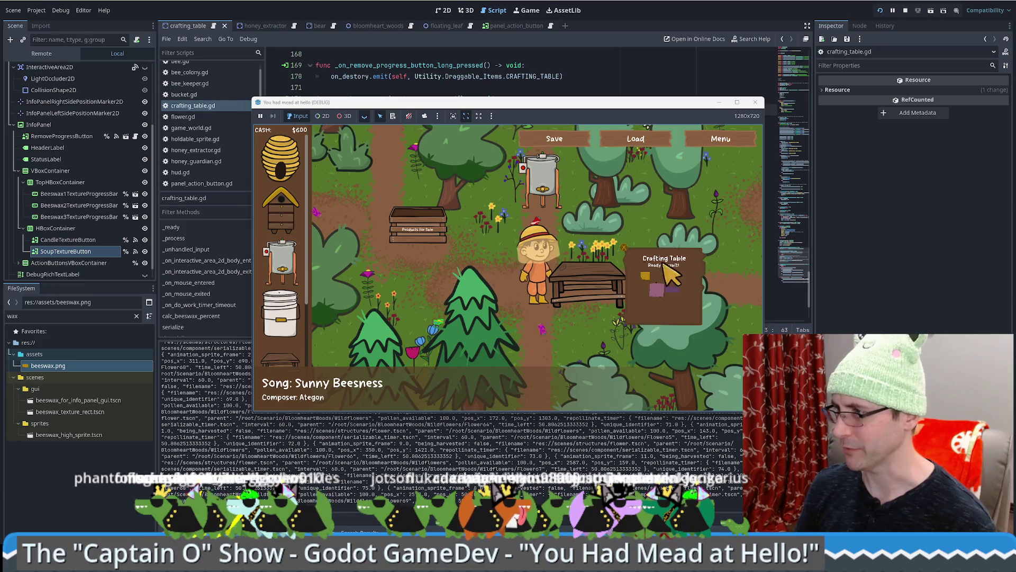
{"action": "mouse_move", "coordinate": [682, 102]}
{"action": "left_mouse_down"}
{"action": "mouse_move", "coordinate": [458, 5]}
{"action": "mouse_move", "coordinate": [475, 9]}
{"action": "left_mouse_up"}
{"action": "mouse_move", "coordinate": [554, 318]}
{"action": "left_mouse_down"}
{"action": "mouse_move", "coordinate": [704, 439]}
{"action": "mouse_move", "coordinate": [813, 486]}
{"action": "left_mouse_up"}
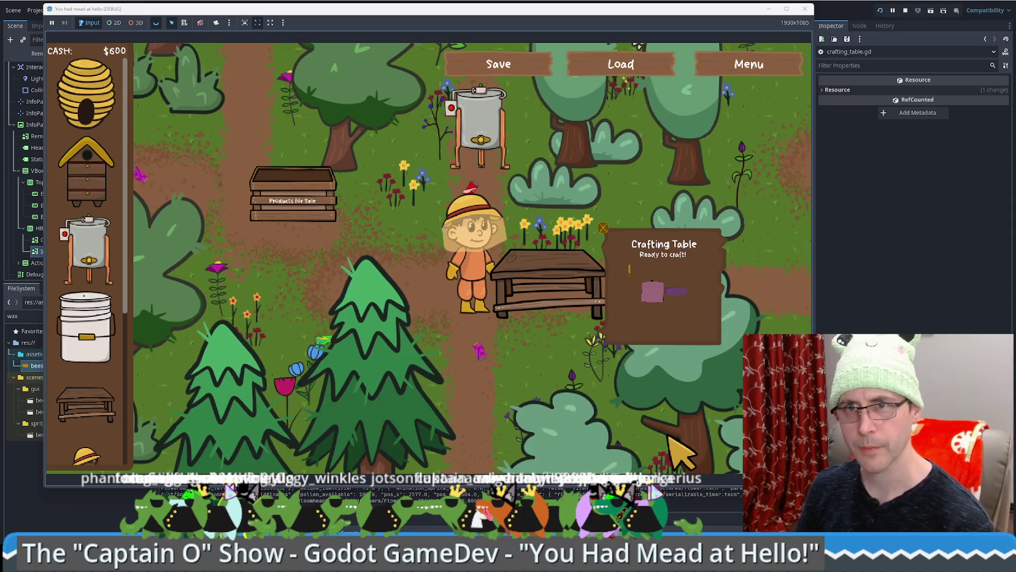
{"action": "left_click", "coordinate": [643, 294]}
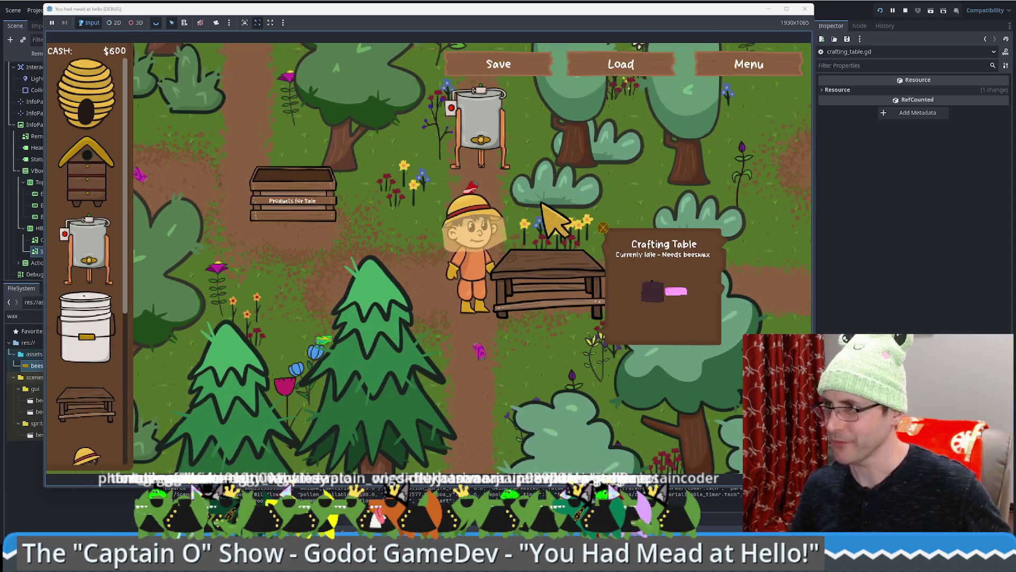
Step: Take beeswax from the honey extractor and add it so the table reads 'Ready to craft!'
{"action": "left_click", "coordinate": [503, 167]}
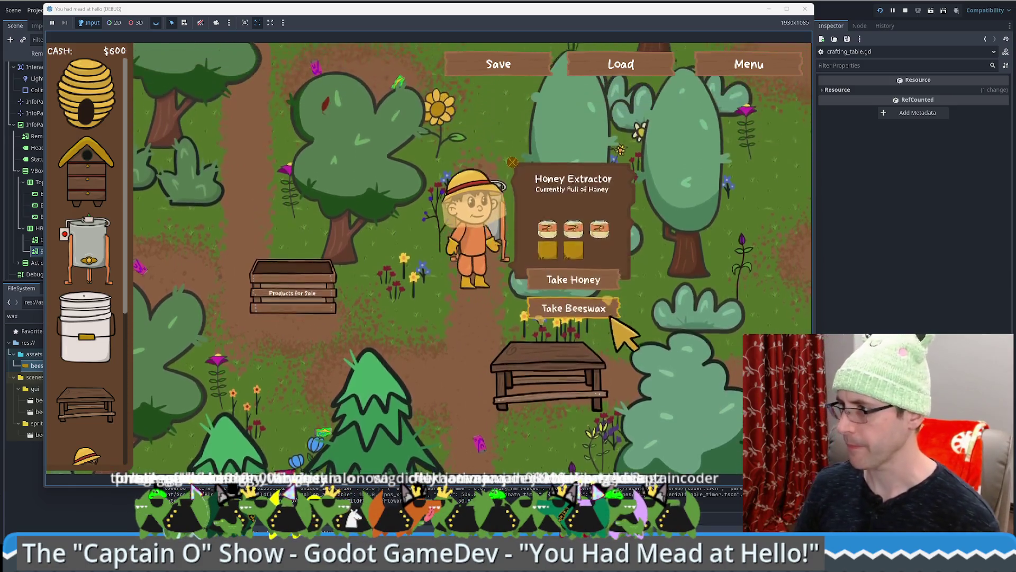
{"action": "left_click", "coordinate": [582, 334]}
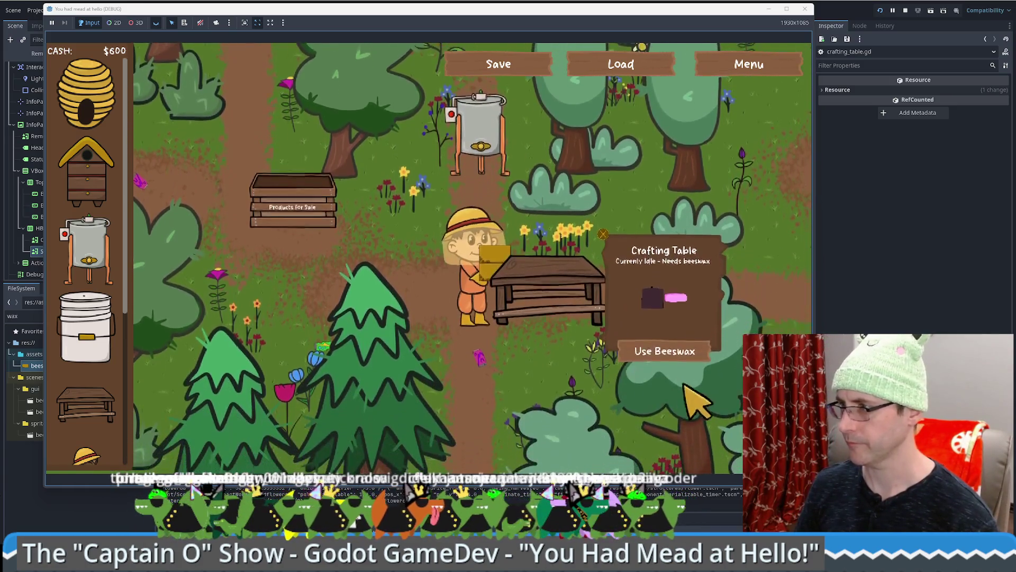
{"action": "left_click", "coordinate": [665, 342]}
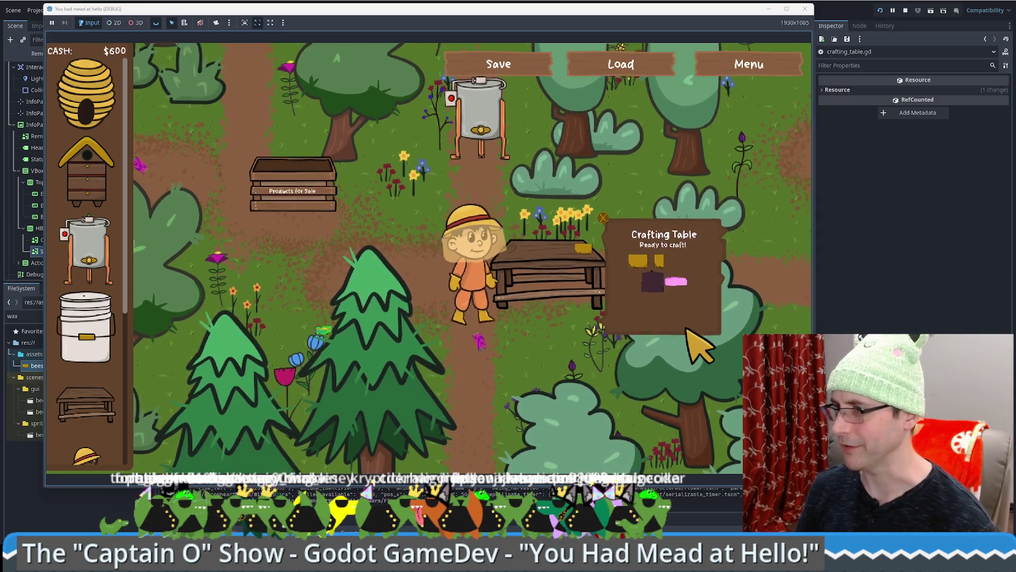
{"action": "key", "text": "s"}
{"action": "key", "text": "w"}
{"action": "key", "text": "d"}
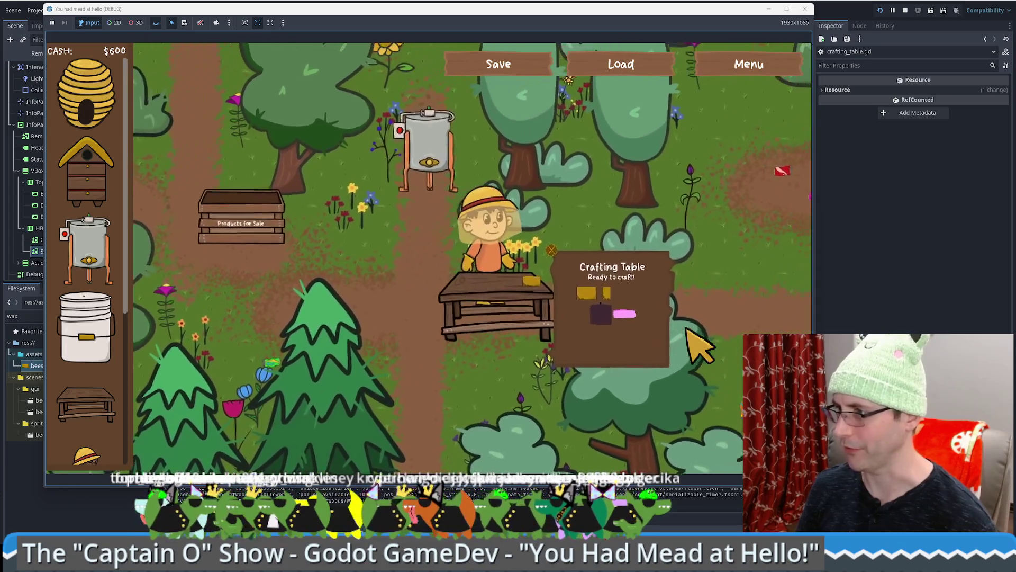
{"action": "key", "text": "a"}
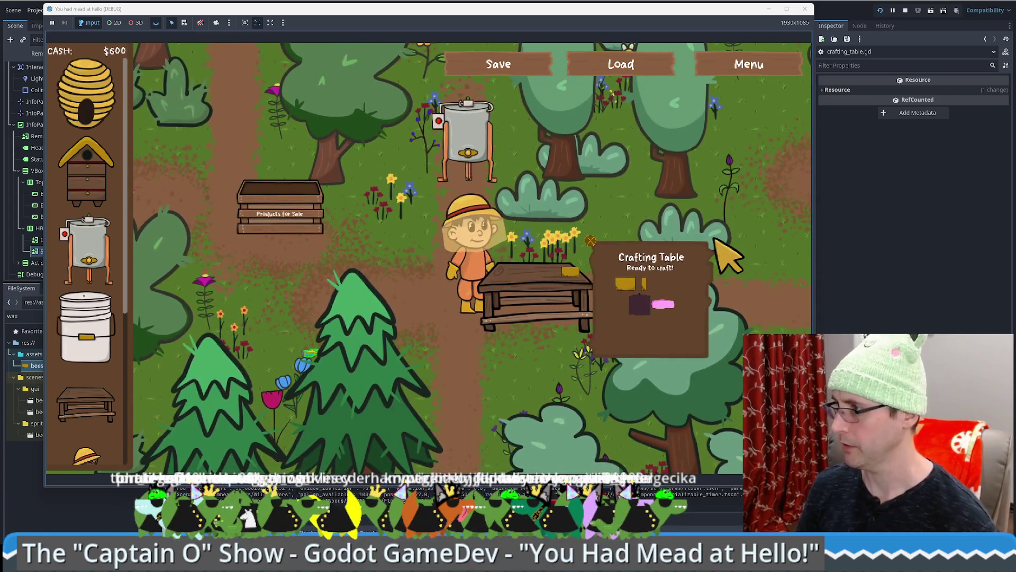
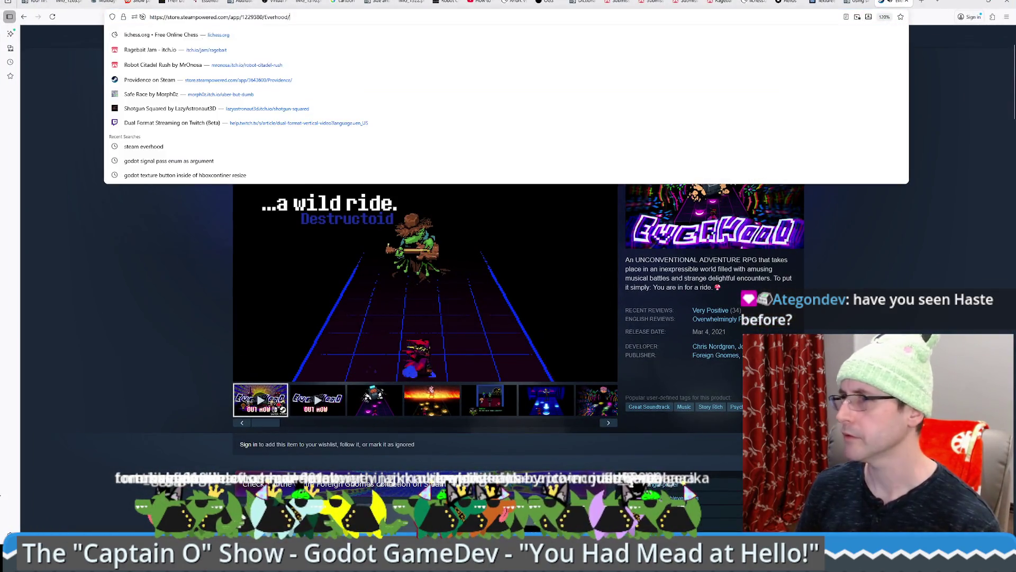
Step: Reload the Everhood store page, glance at the candle-image and Ragebait Jam tabs, then return
{"action": "key", "text": "Return"}
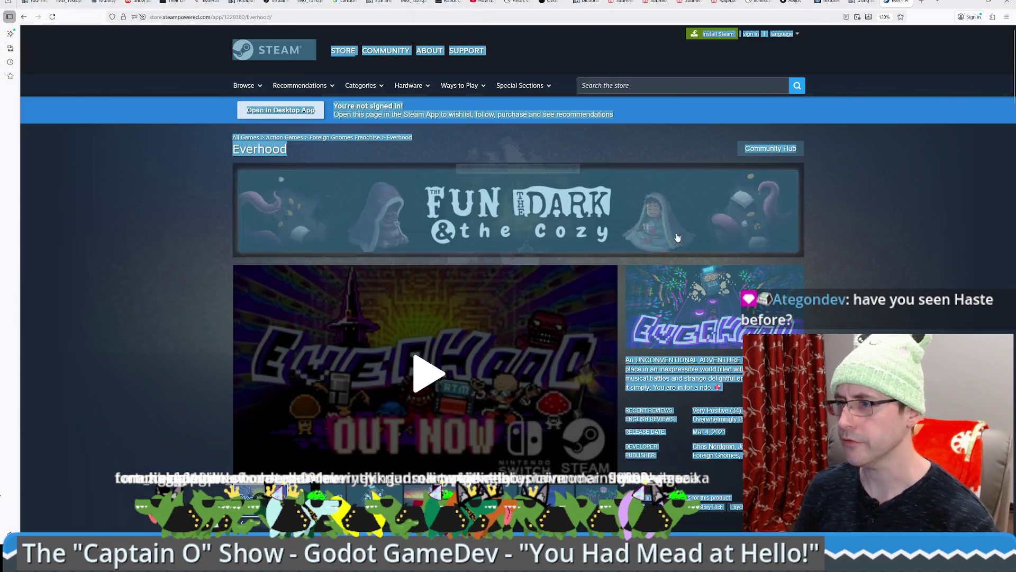
{"action": "left_click", "coordinate": [405, 4]}
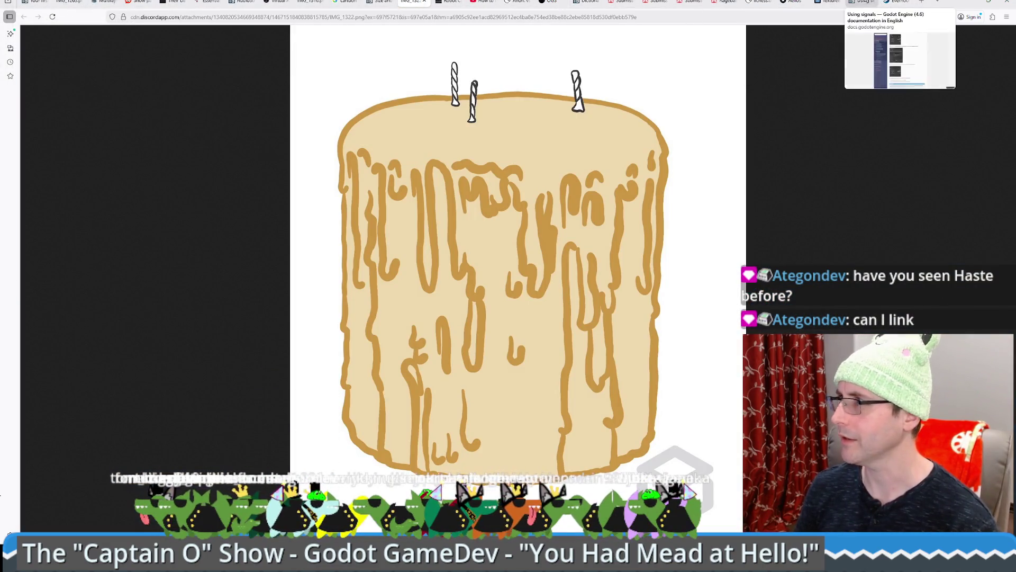
{"action": "left_click", "coordinate": [897, 3]}
{"action": "left_click", "coordinate": [691, 4]}
{"action": "left_click", "coordinate": [897, 2]}
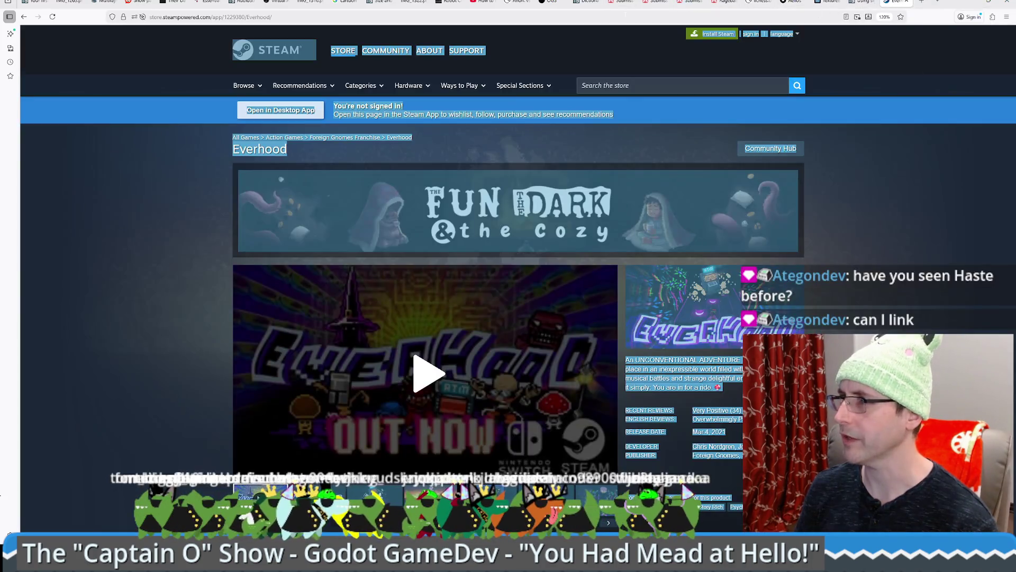
Step: Paste the Haste store URL into the address bar and load its Steam page
{"action": "key", "text": "ctrl+l"}
{"action": "type", "text": "https://store.steampowered.com/app/1796470/Haste/"}
{"action": "key", "text": "Return"}
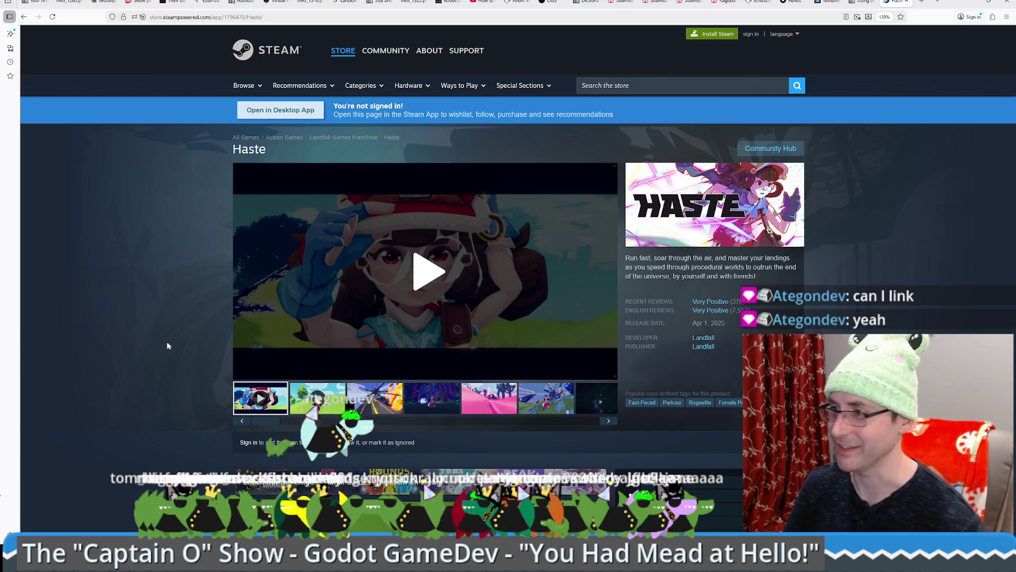
{"action": "scroll", "coordinate": [132, 342], "scroll_direction": "down", "scroll_amount": 3}
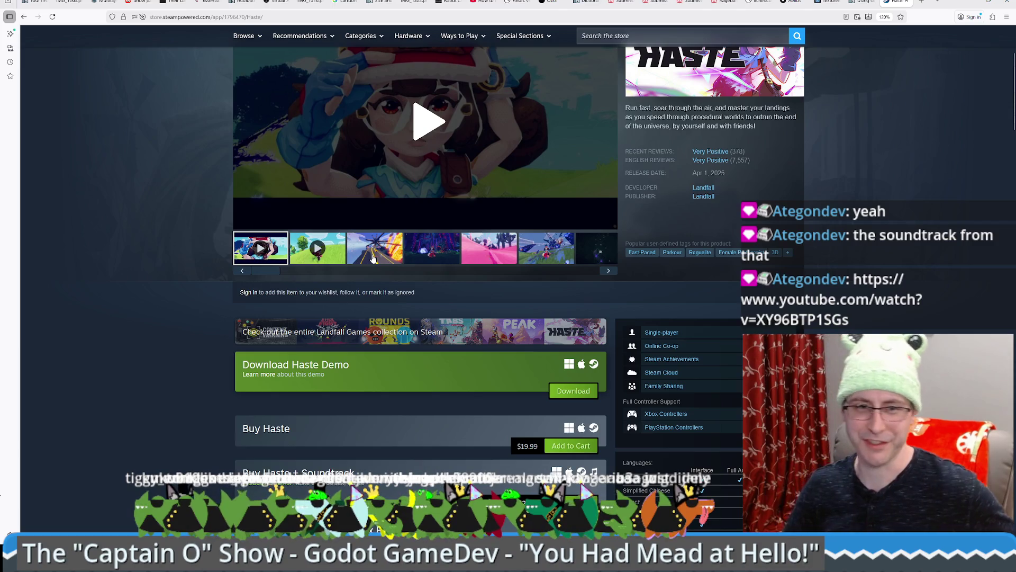
Step: Step through the Haste screenshots, from the third thumbnail through to The Captain
{"action": "left_click", "coordinate": [373, 258]}
{"action": "left_click", "coordinate": [440, 259]}
{"action": "left_click", "coordinate": [492, 257]}
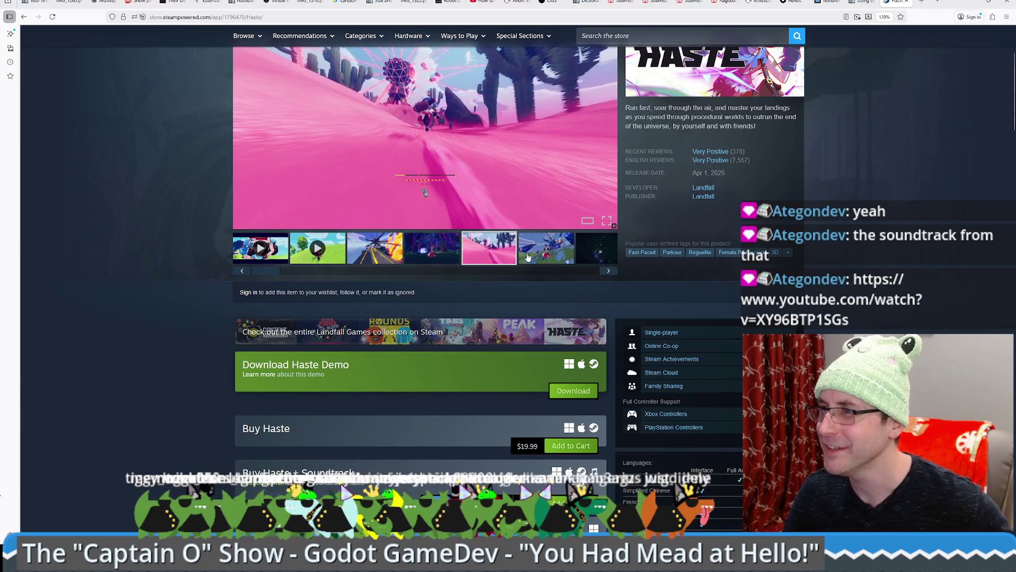
{"action": "left_click", "coordinate": [528, 257]}
{"action": "left_click", "coordinate": [608, 271]}
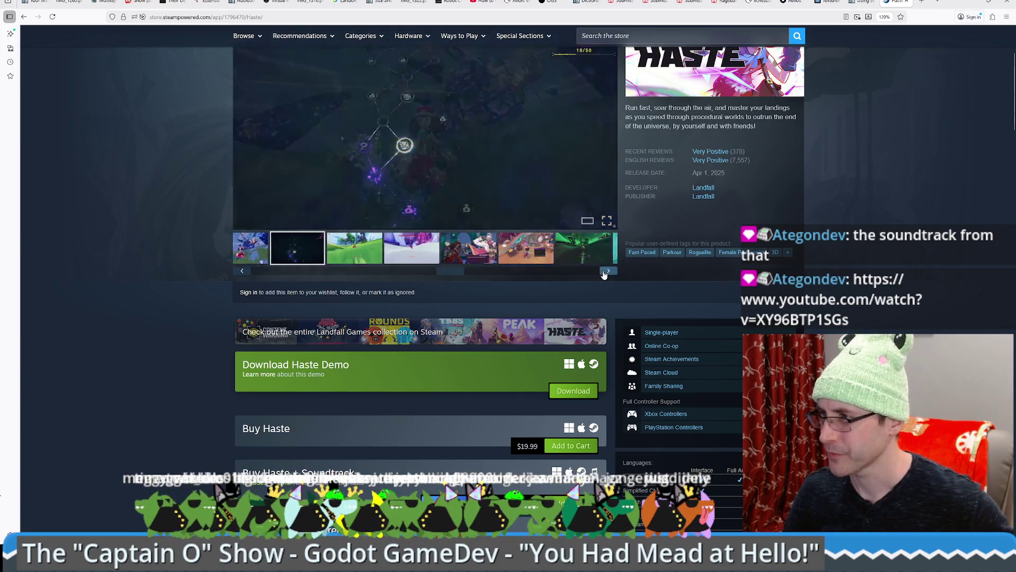
{"action": "left_click", "coordinate": [609, 272]}
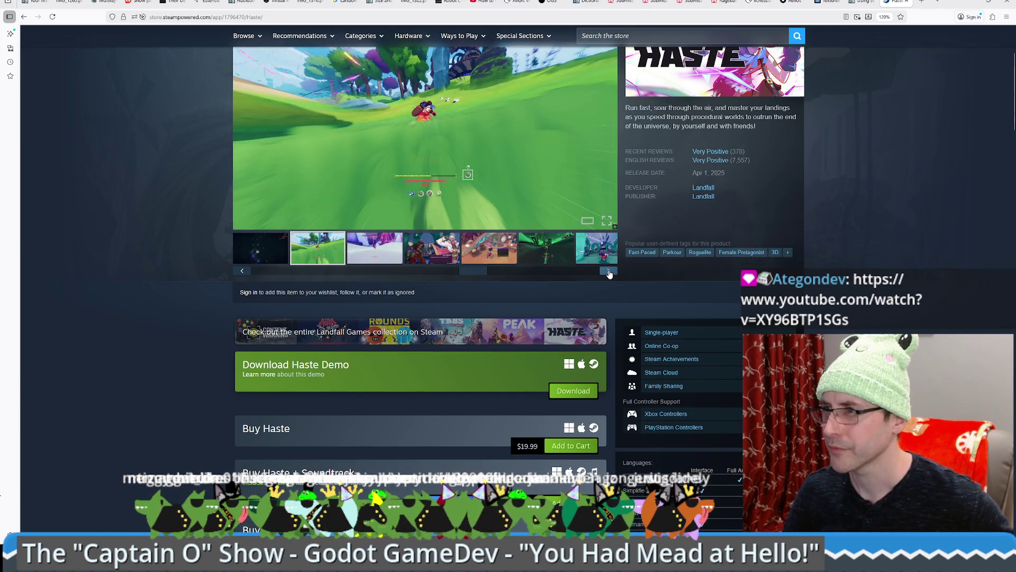
{"action": "left_click", "coordinate": [609, 272]}
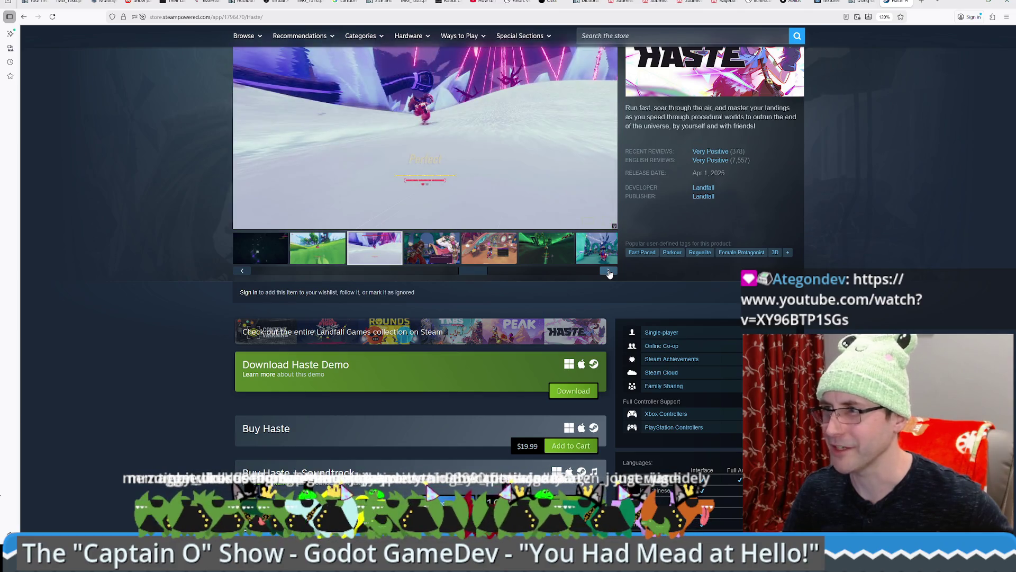
{"action": "left_click", "coordinate": [608, 272]}
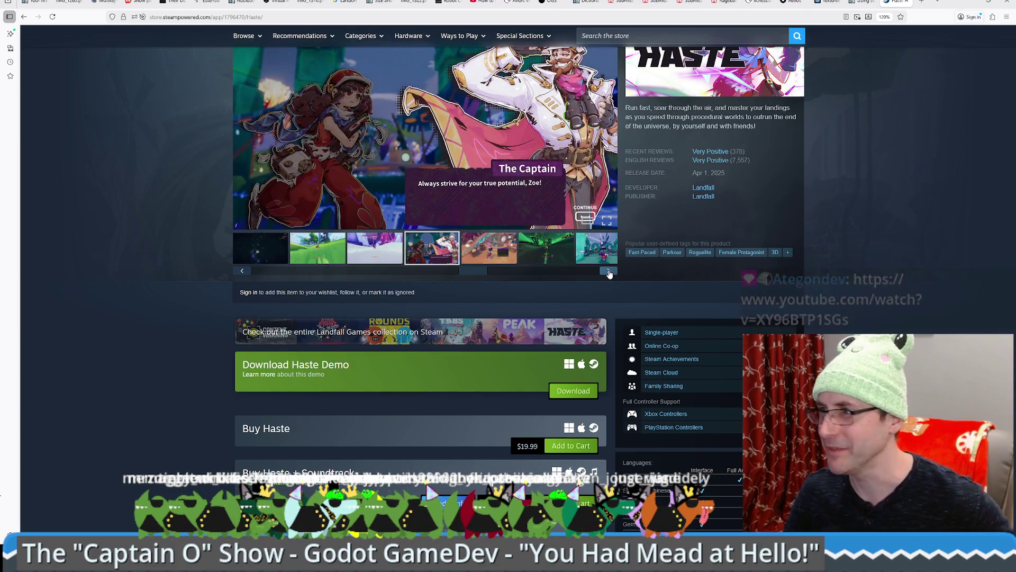
{"action": "scroll", "coordinate": [538, 196], "scroll_direction": "up", "scroll_amount": 2}
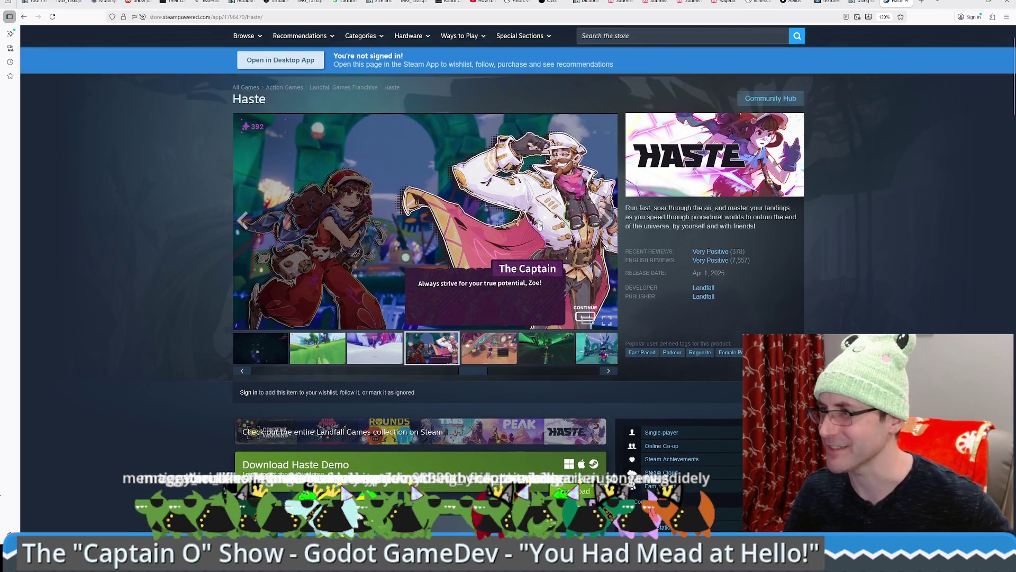
Step: View The Captain screenshot enlarged, close it, then browse the tavern, teal-arch and later screenshots
{"action": "left_click", "coordinate": [506, 184]}
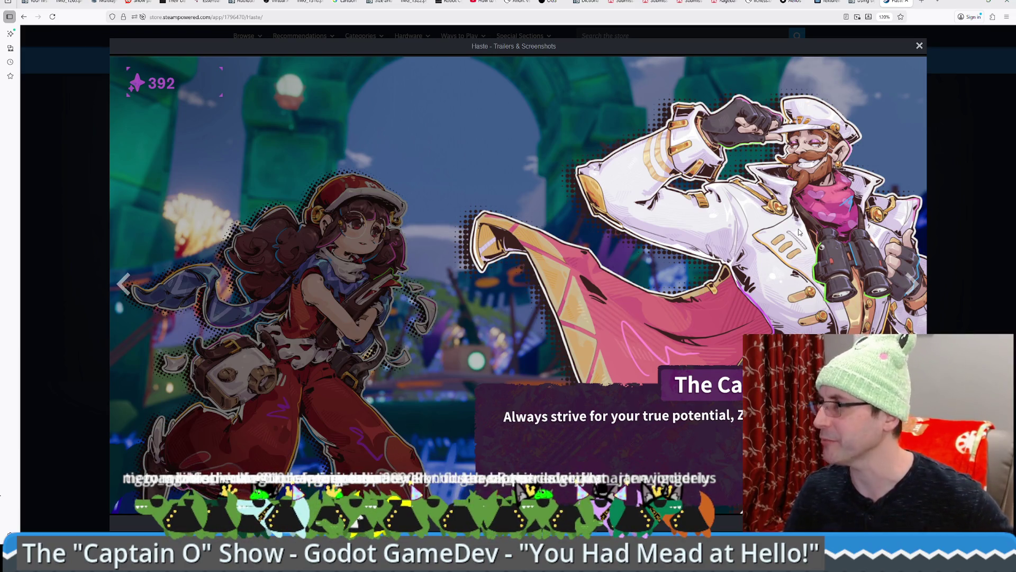
{"action": "left_click", "coordinate": [942, 295]}
{"action": "left_click", "coordinate": [499, 353]}
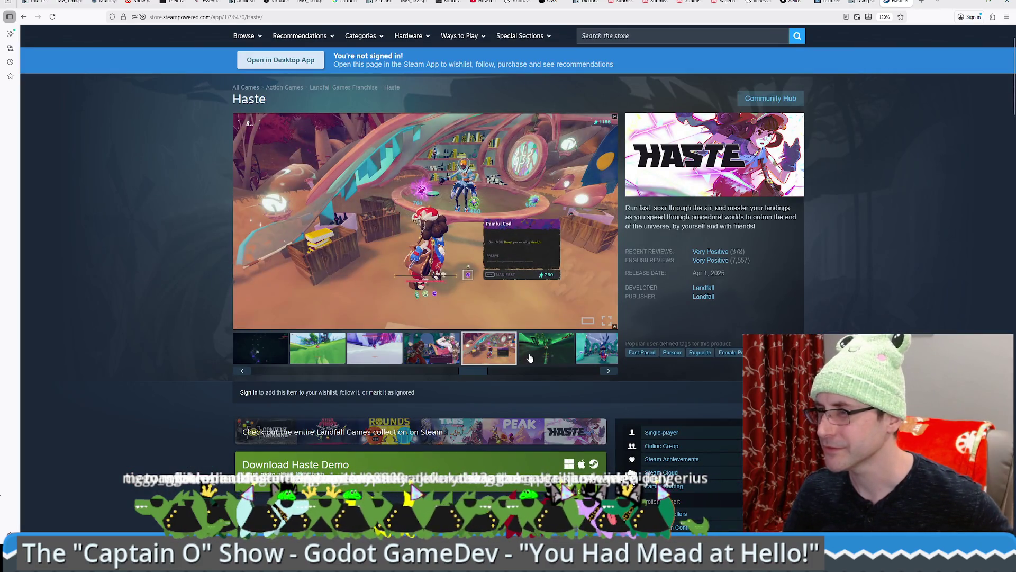
{"action": "left_click", "coordinate": [530, 358]}
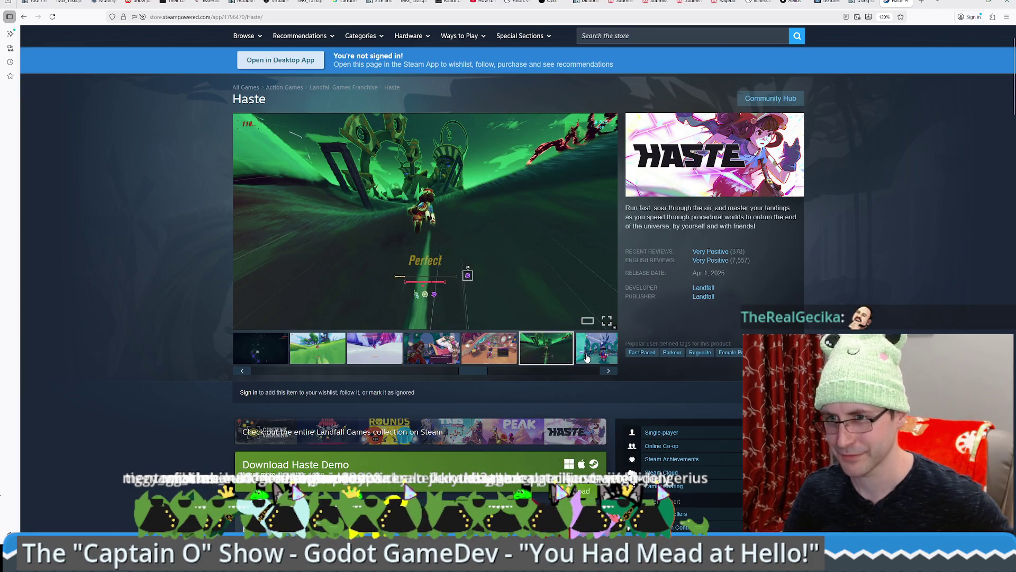
{"action": "left_click", "coordinate": [586, 358]}
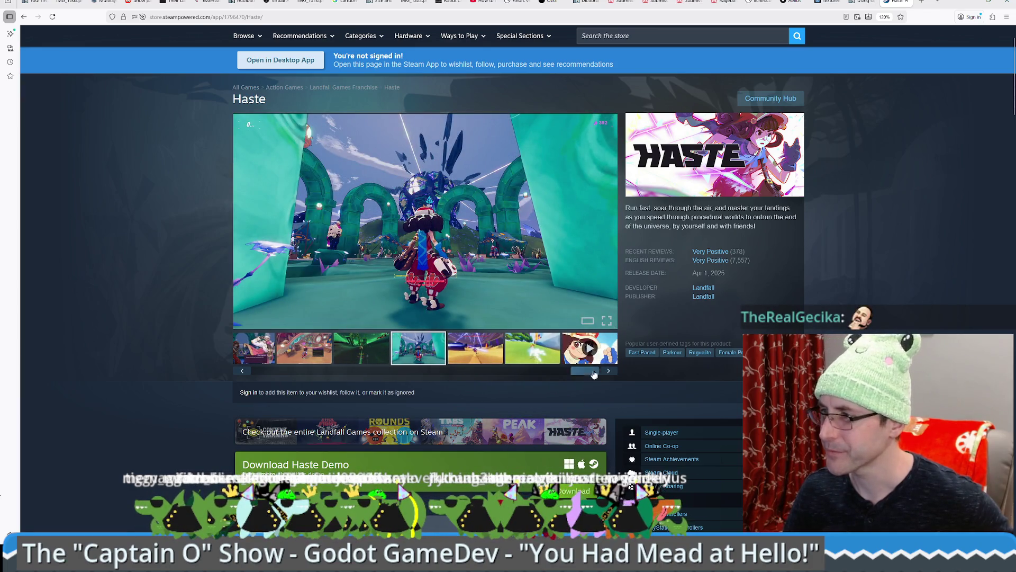
{"action": "left_click", "coordinate": [495, 354]}
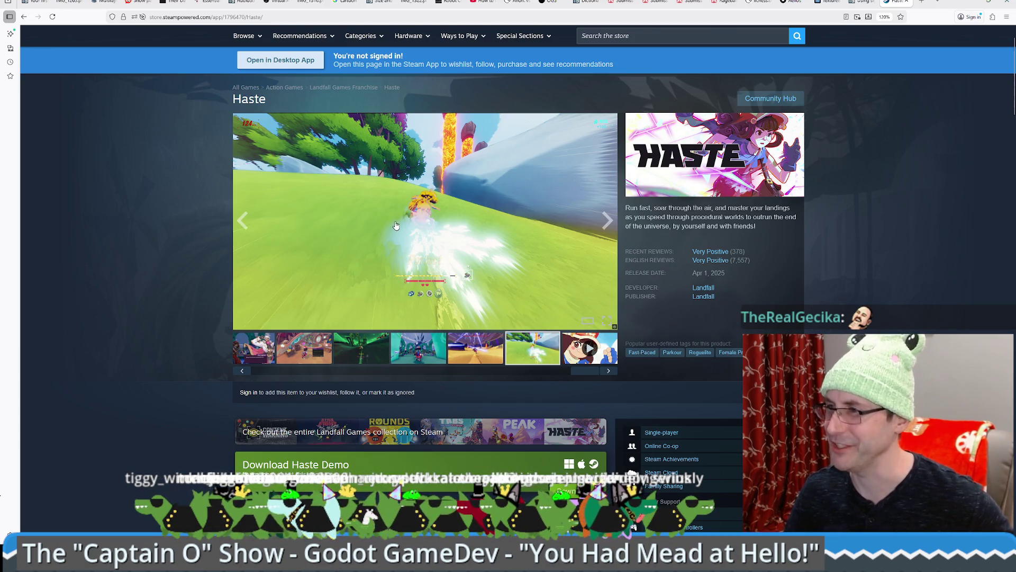
{"action": "scroll", "coordinate": [388, 255], "scroll_direction": "down", "scroll_amount": 6}
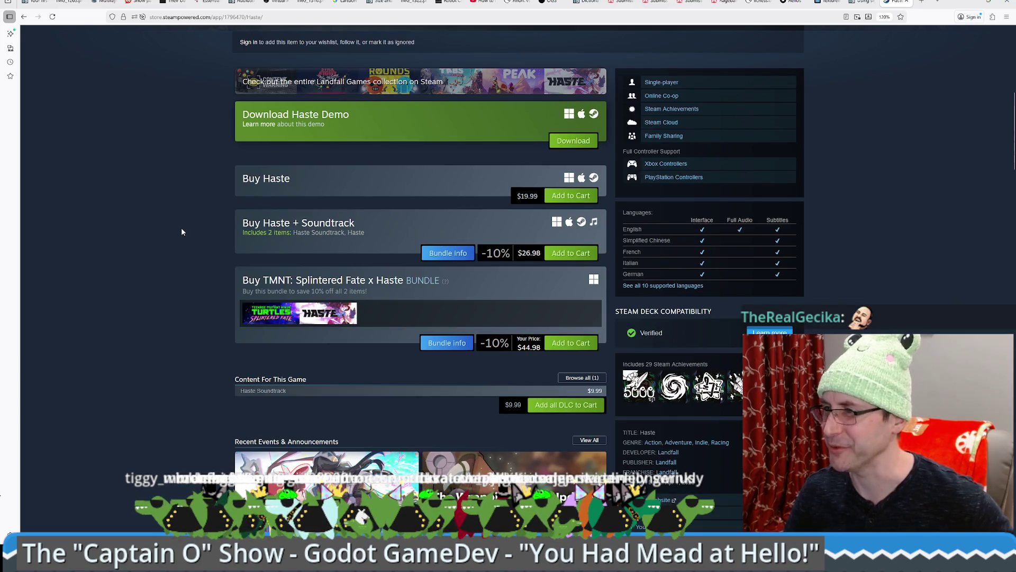
Step: Play the first Haste trailer, which fails with a 'Something went wrong' error, and select the error text
{"action": "scroll", "coordinate": [175, 232], "scroll_direction": "down", "scroll_amount": 5}
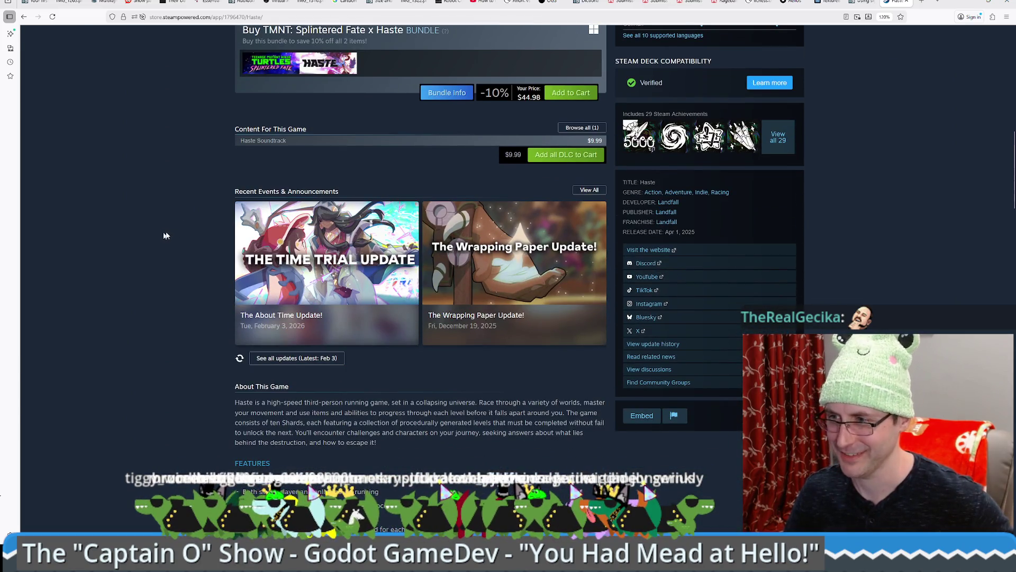
{"action": "scroll", "coordinate": [182, 227], "scroll_direction": "down", "scroll_amount": 4}
{"action": "scroll", "coordinate": [288, 232], "scroll_direction": "up", "scroll_amount": 15}
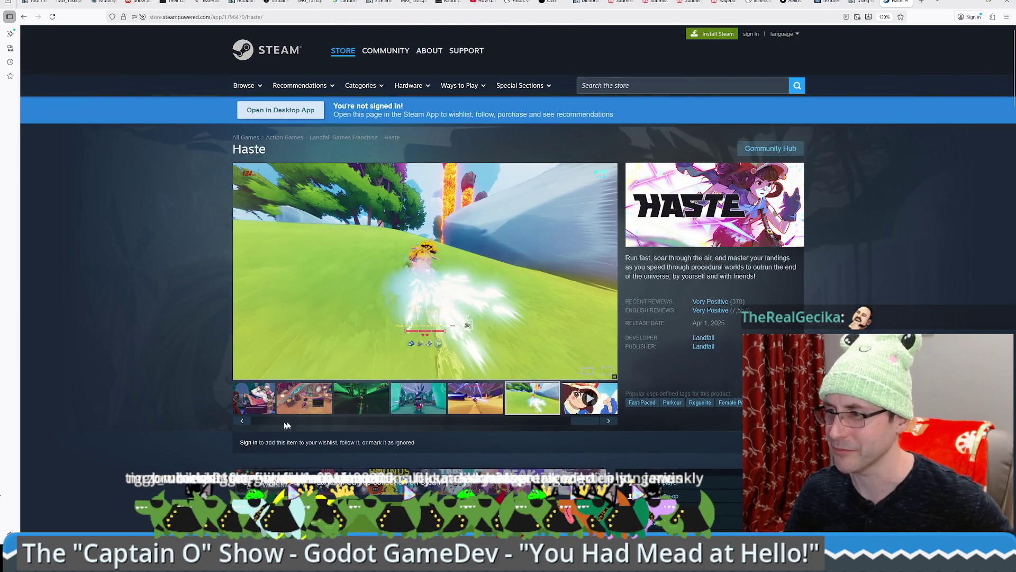
{"action": "left_click", "coordinate": [256, 420]}
{"action": "left_click", "coordinate": [260, 398]}
{"action": "left_click", "coordinate": [465, 261]}
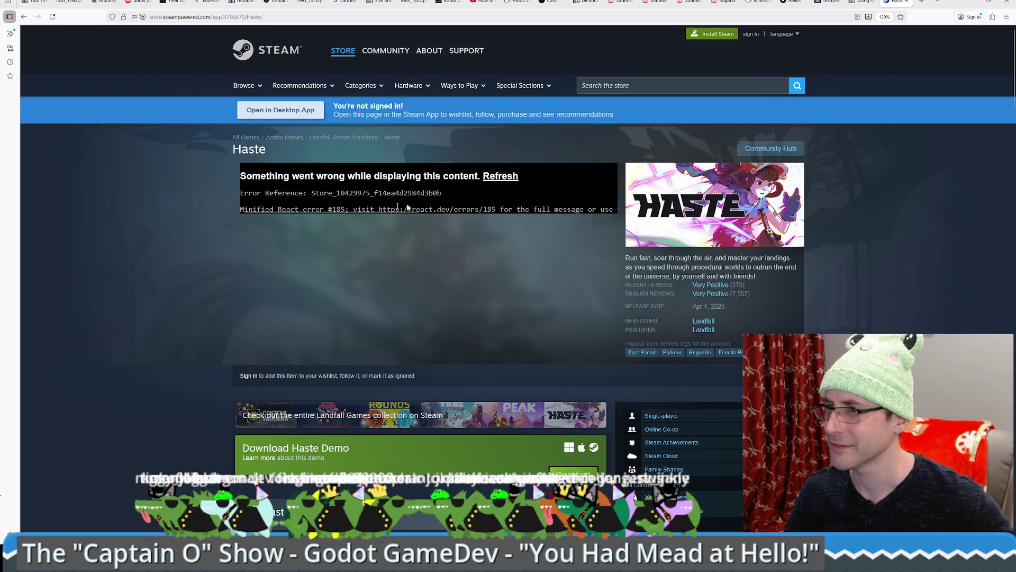
{"action": "left_click_drag", "start_coordinate": [261, 209], "coordinate": [590, 209]}
{"action": "left_click", "coordinate": [590, 209]}
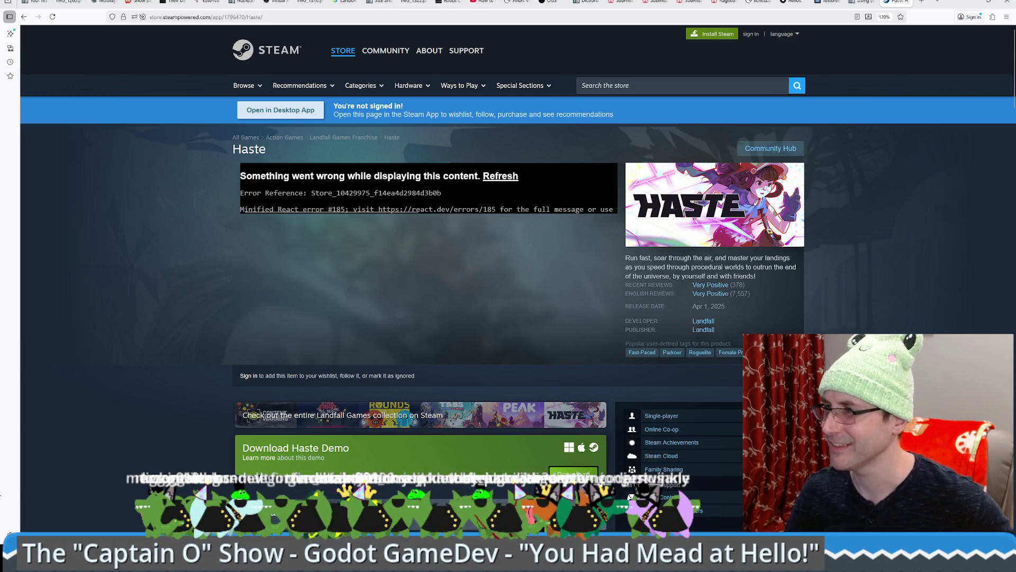
Step: In the running game, walk the beekeeper left to the sales crate and down behind the tree
{"action": "key", "text": "alt+Tab"}
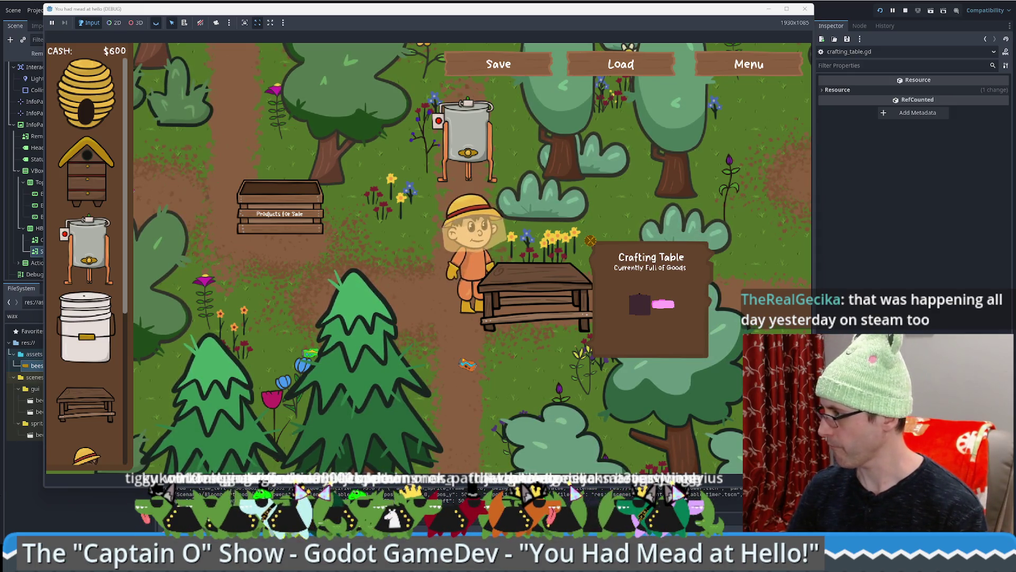
{"action": "key", "text": "a"}
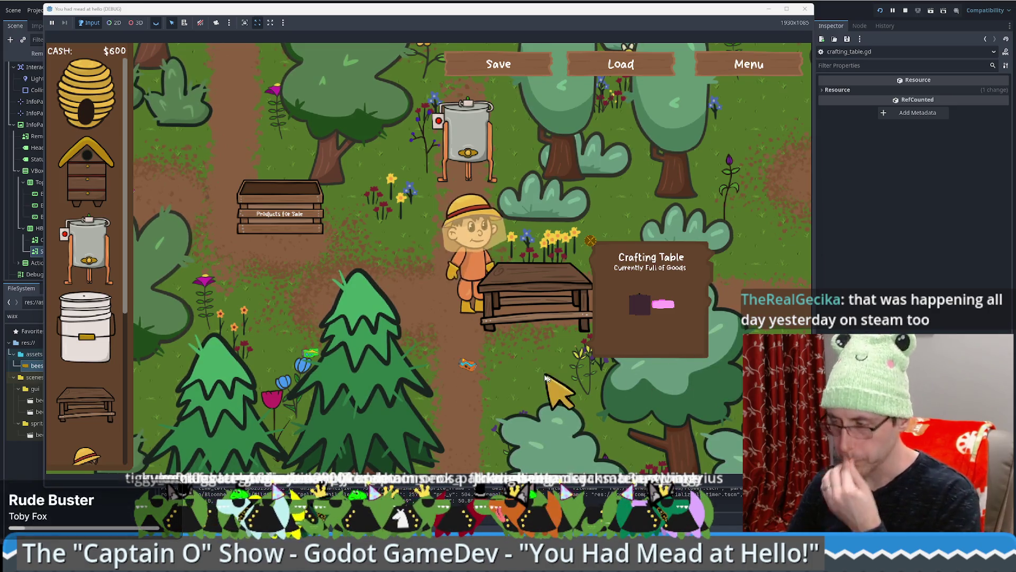
{"action": "key", "text": "a"}
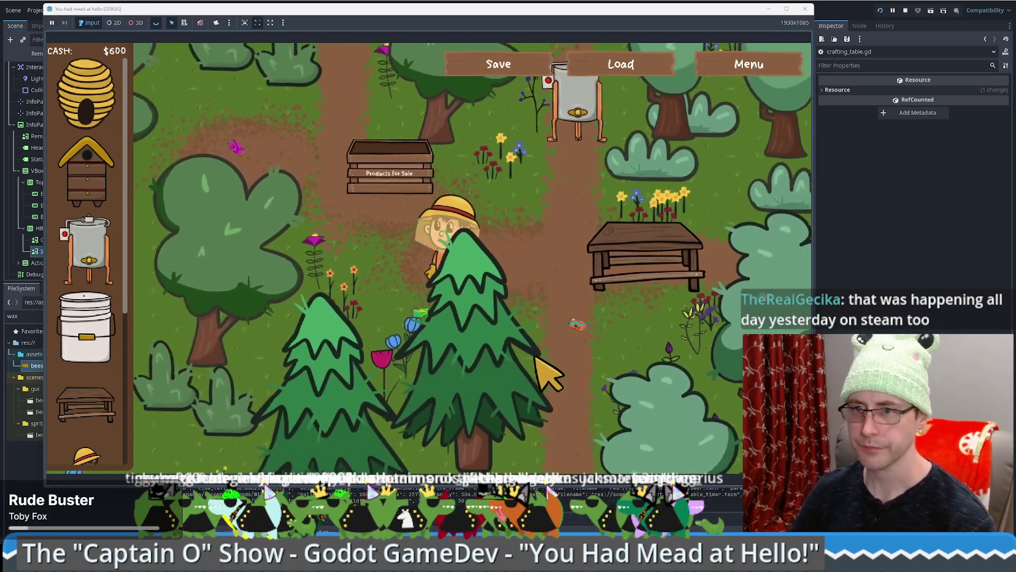
{"action": "key", "text": "a"}
{"action": "key", "text": "w"}
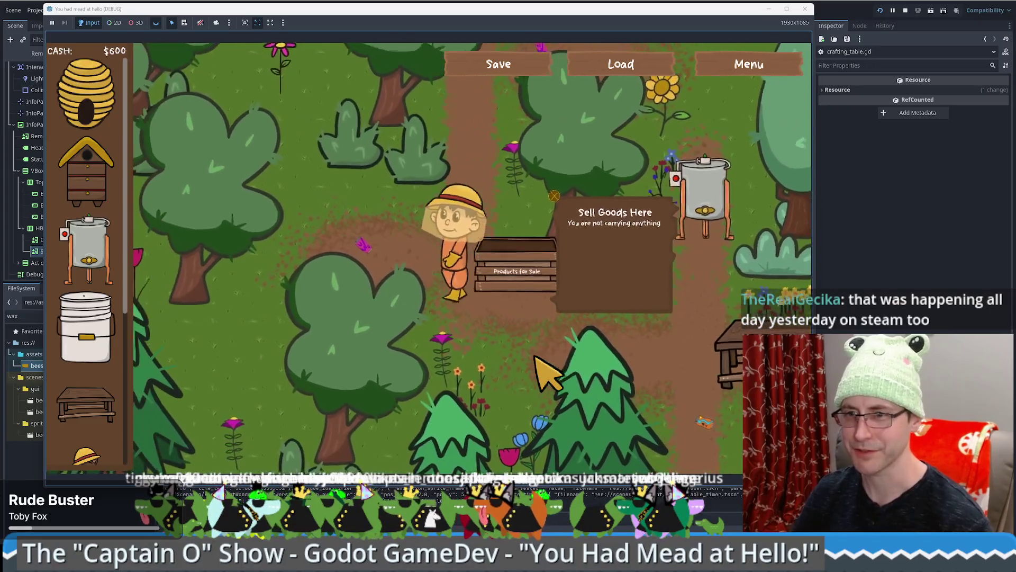
{"action": "key", "text": "s"}
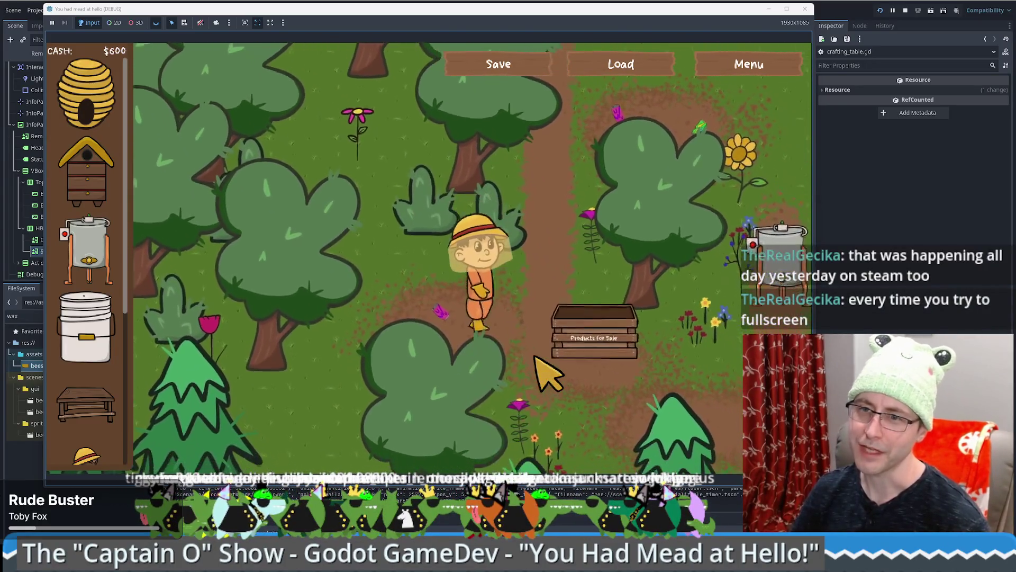
{"action": "key", "text": "s"}
{"action": "key", "text": "d"}
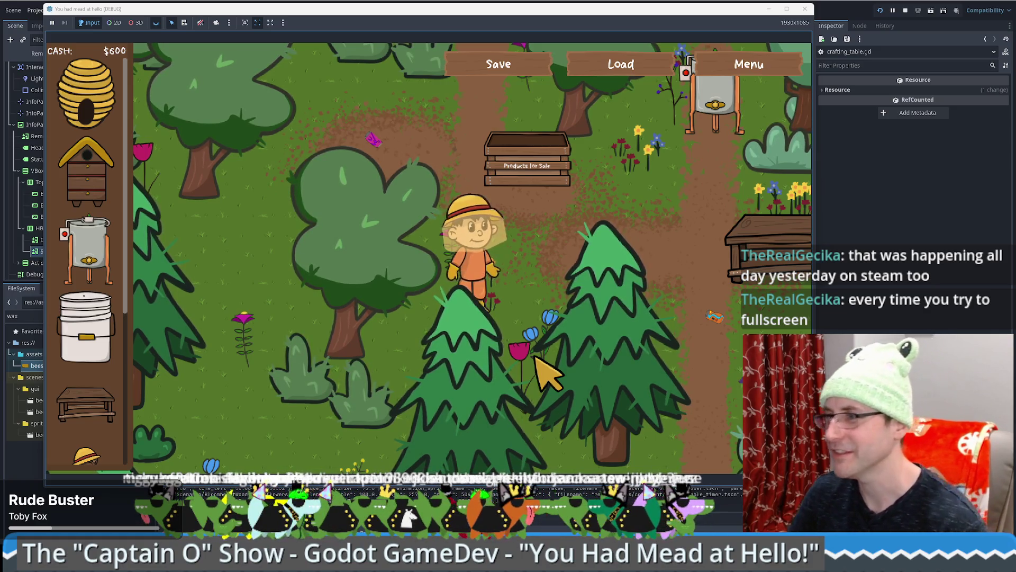
Step: Walk the beekeeper up to the crafting table to show its 'Currently Full of Goods' panel, then return to the editor
{"action": "key", "text": "d"}
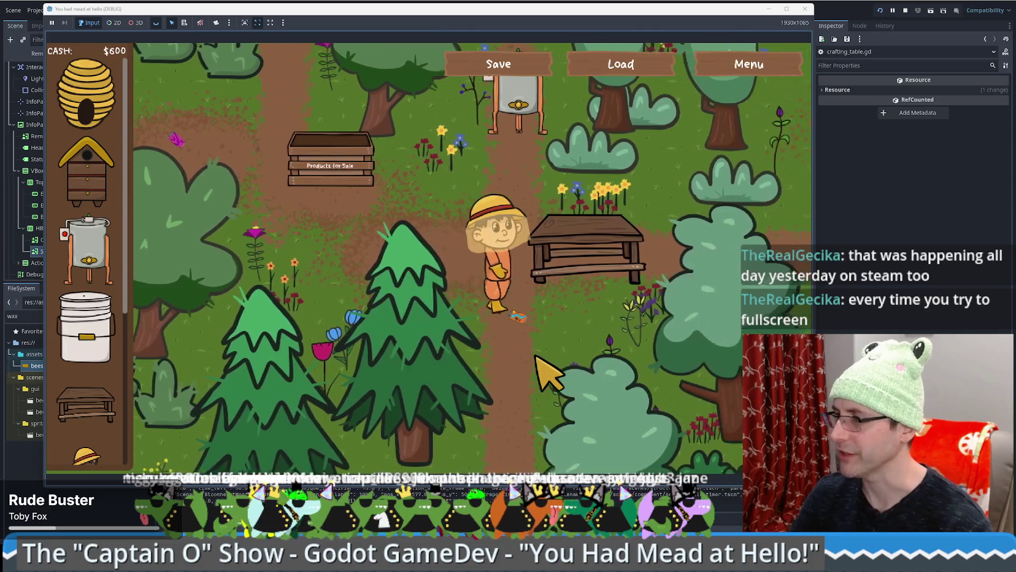
{"action": "key", "text": "s"}
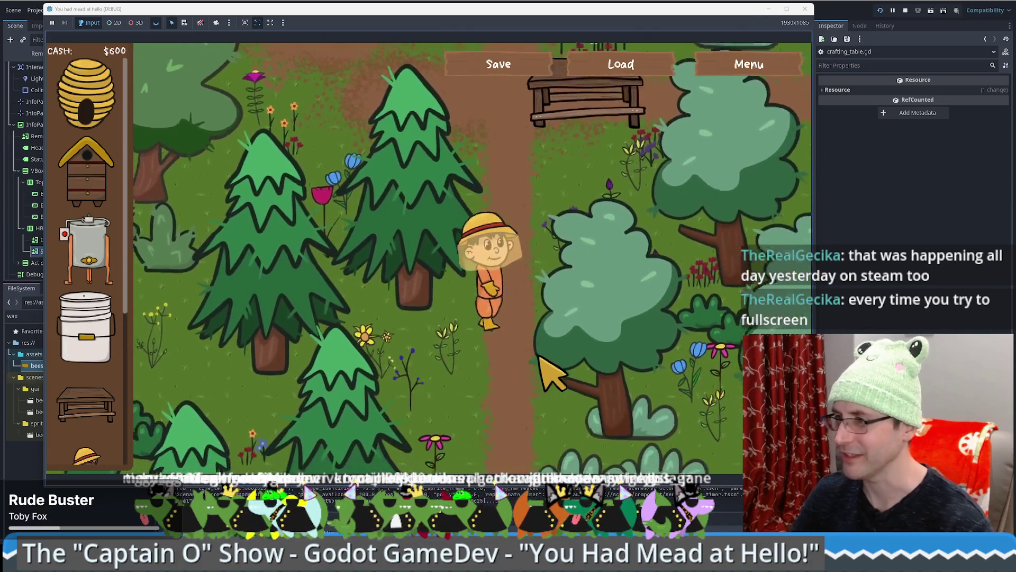
{"action": "key", "text": "w"}
{"action": "key", "text": "d"}
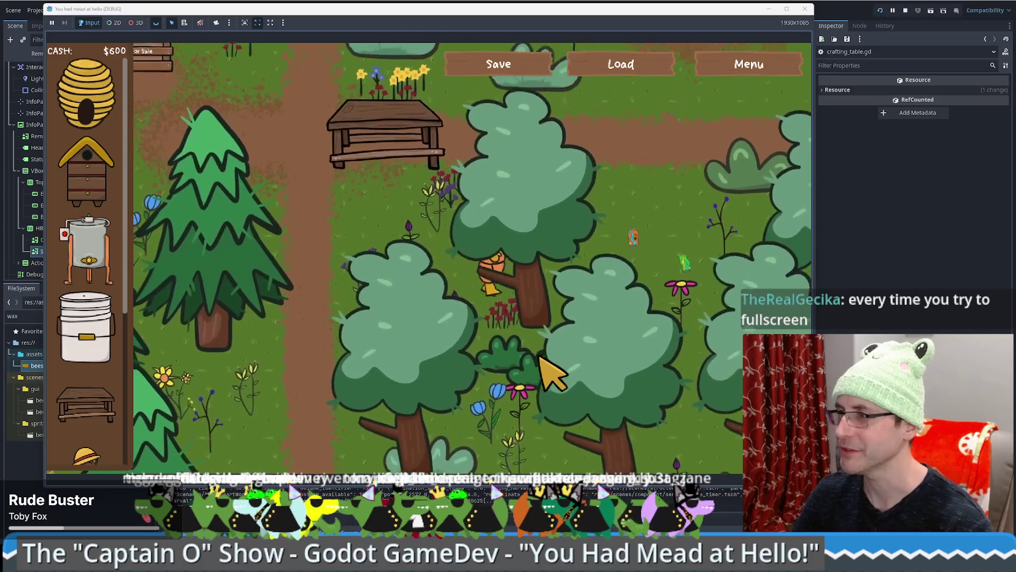
{"action": "key", "text": "a"}
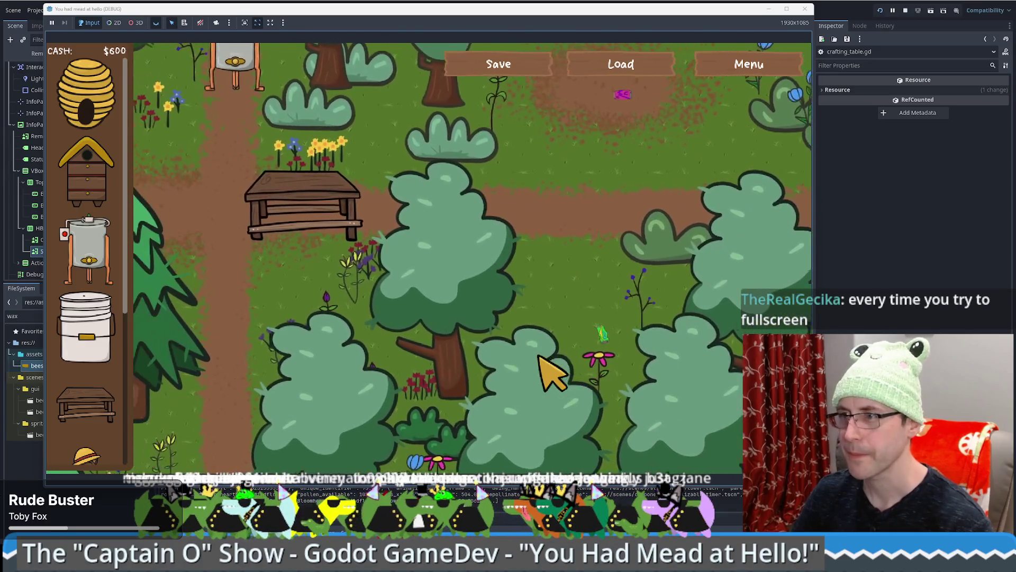
{"action": "key", "text": "a"}
{"action": "key", "text": "w"}
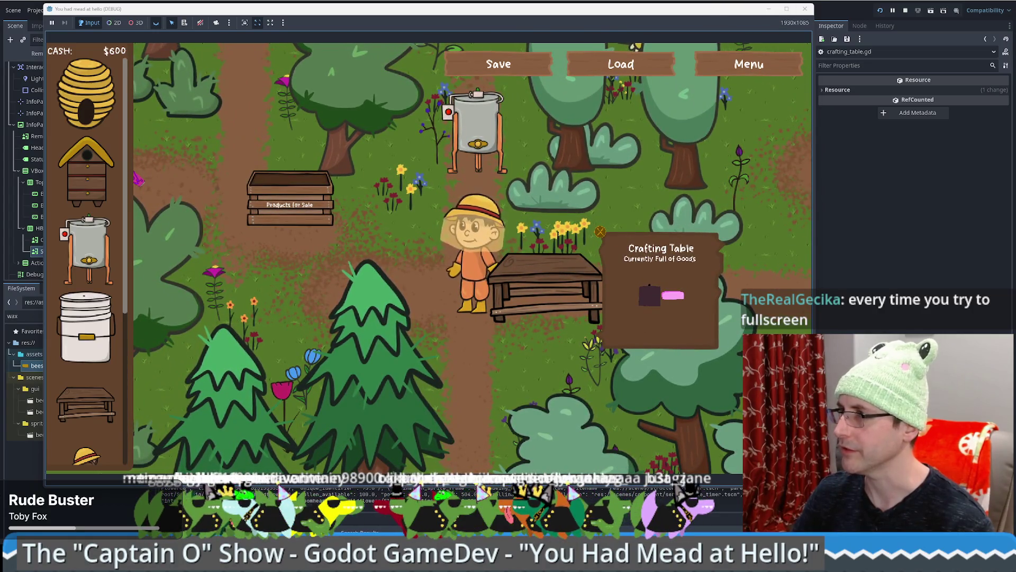
{"action": "left_click", "coordinate": [804, 9]}
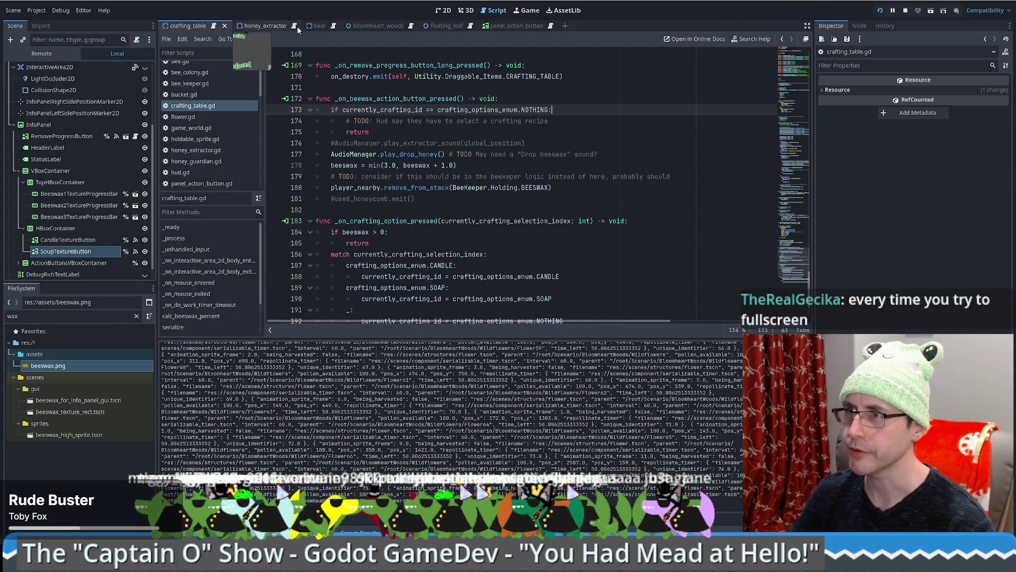
Step: Copy honey_extractor's BottomHBoxContainer of jar progress bars under VBoxContainer in crafting_table
{"action": "left_click", "coordinate": [263, 27]}
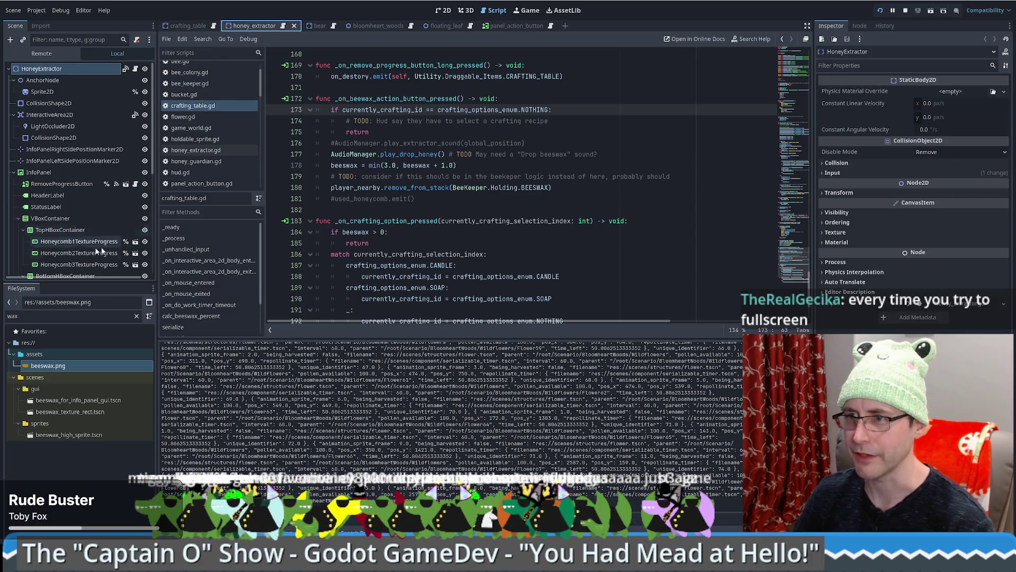
{"action": "left_click", "coordinate": [58, 223]}
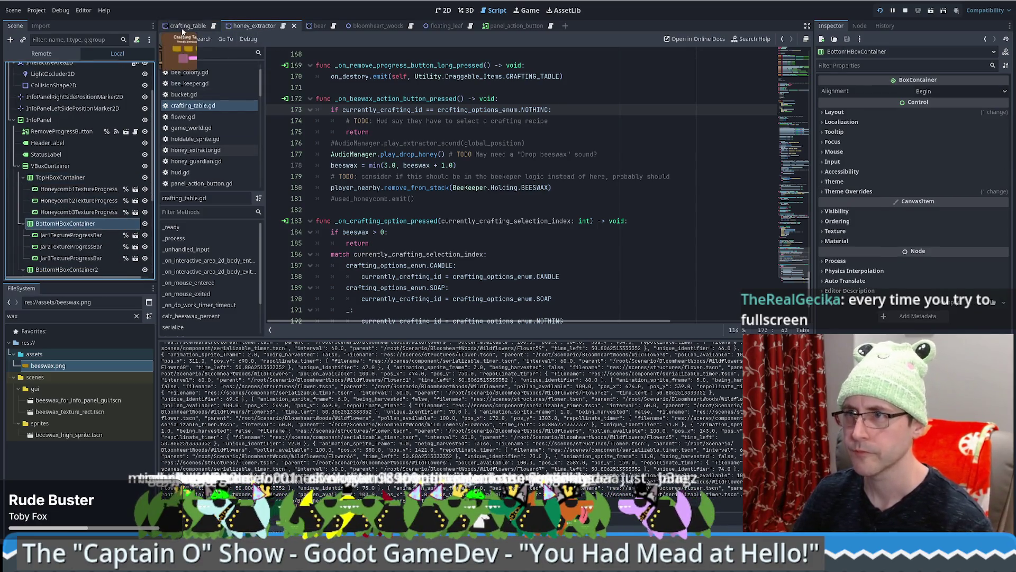
{"action": "left_click", "coordinate": [188, 26]}
{"action": "left_click", "coordinate": [50, 191]}
{"action": "key", "text": "ctrl+v"}
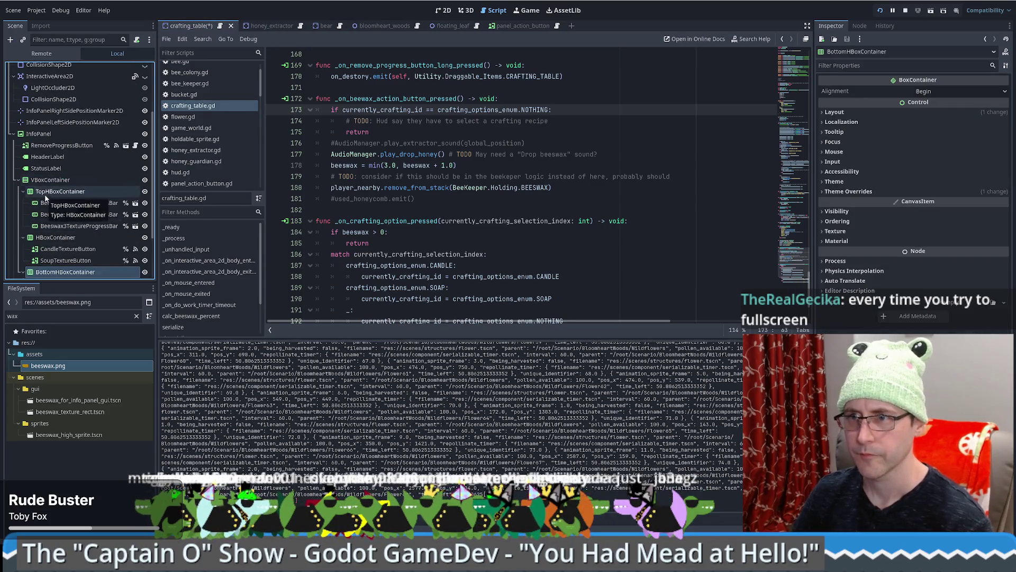
{"action": "scroll", "coordinate": [96, 233], "scroll_direction": "down", "scroll_amount": 2}
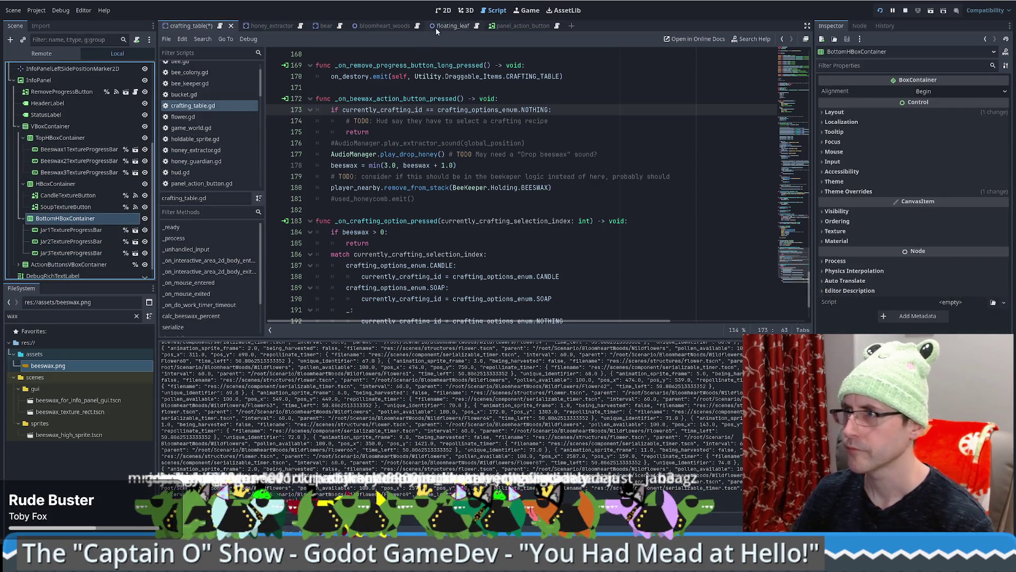
{"action": "left_click", "coordinate": [443, 10]}
{"action": "left_click", "coordinate": [74, 230]}
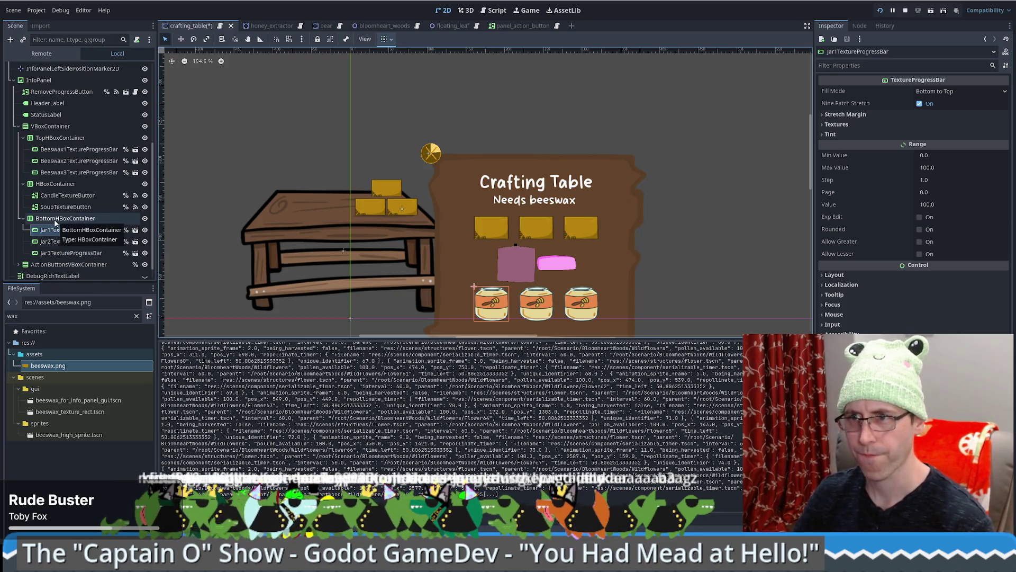
Step: Rename the candle and soup button row HBoxContainer to SelectHBoxContainer
{"action": "left_click", "coordinate": [44, 185]}
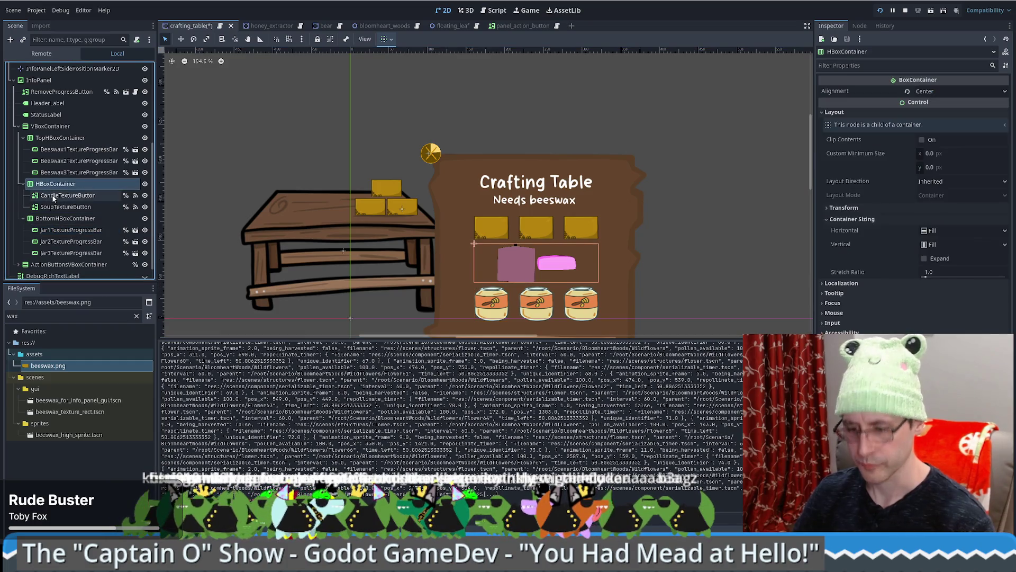
{"action": "left_click", "coordinate": [43, 185]}
{"action": "key", "text": "Home"}
{"action": "type", "text": "Sele"}
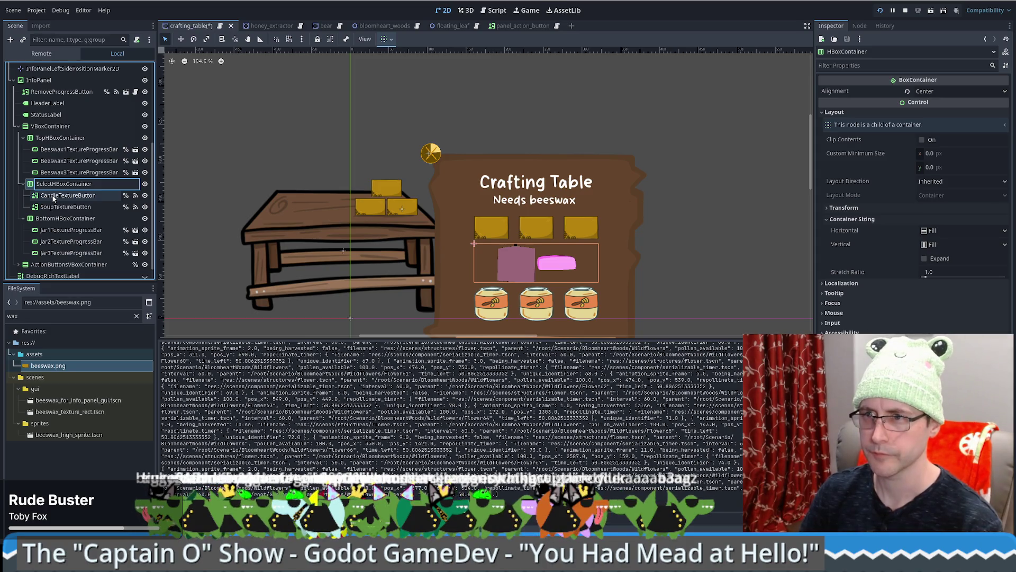
{"action": "key", "text": "Return"}
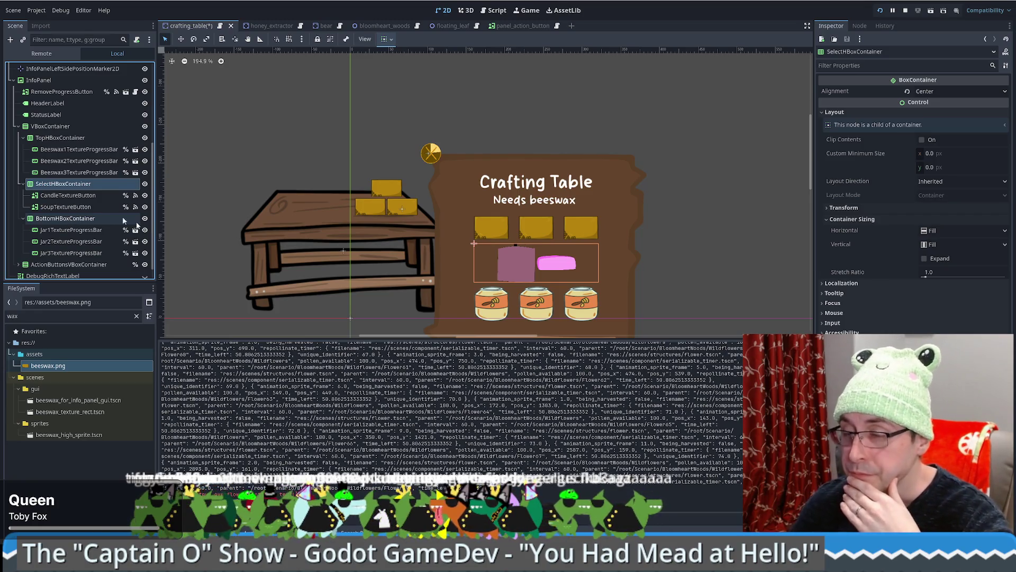
{"action": "scroll", "coordinate": [95, 218], "scroll_direction": "down", "scroll_amount": 1}
{"action": "scroll", "coordinate": [97, 216], "scroll_direction": "up", "scroll_amount": 5}
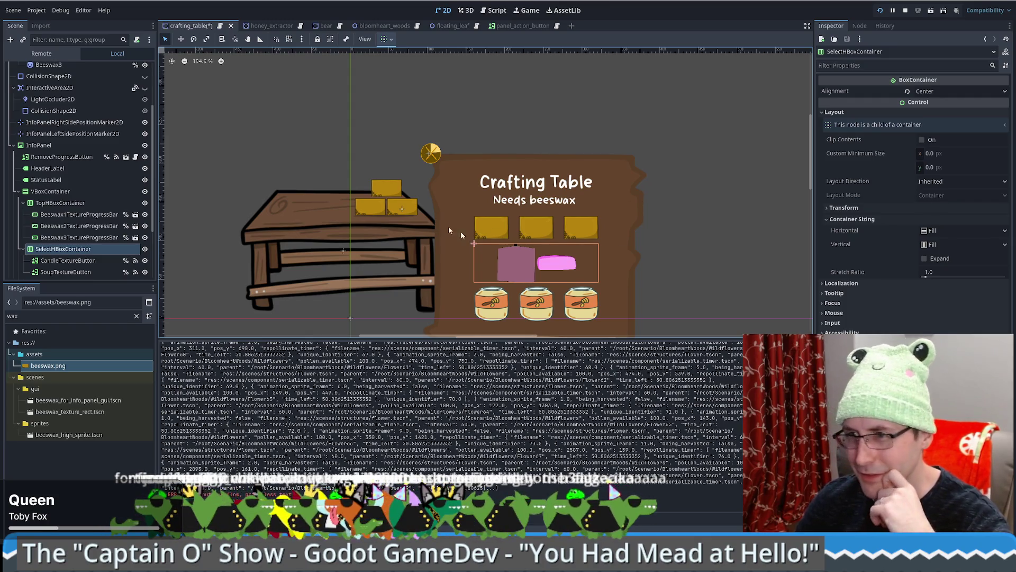
{"action": "scroll", "coordinate": [425, 224], "scroll_direction": "down", "scroll_amount": 4}
{"action": "scroll", "coordinate": [406, 237], "scroll_direction": "up", "scroll_amount": 5}
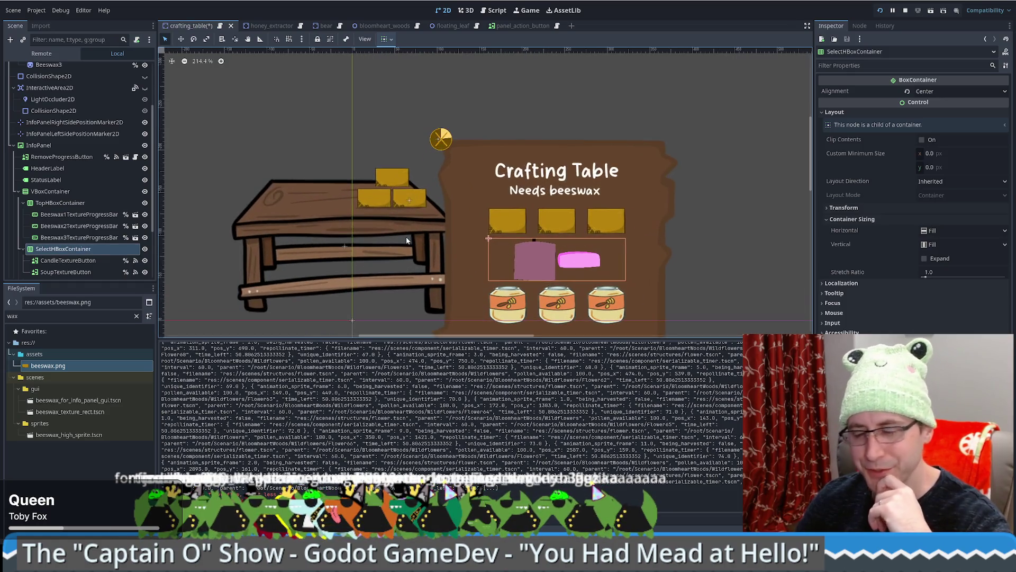
{"action": "scroll", "coordinate": [394, 240], "scroll_direction": "down", "scroll_amount": 1}
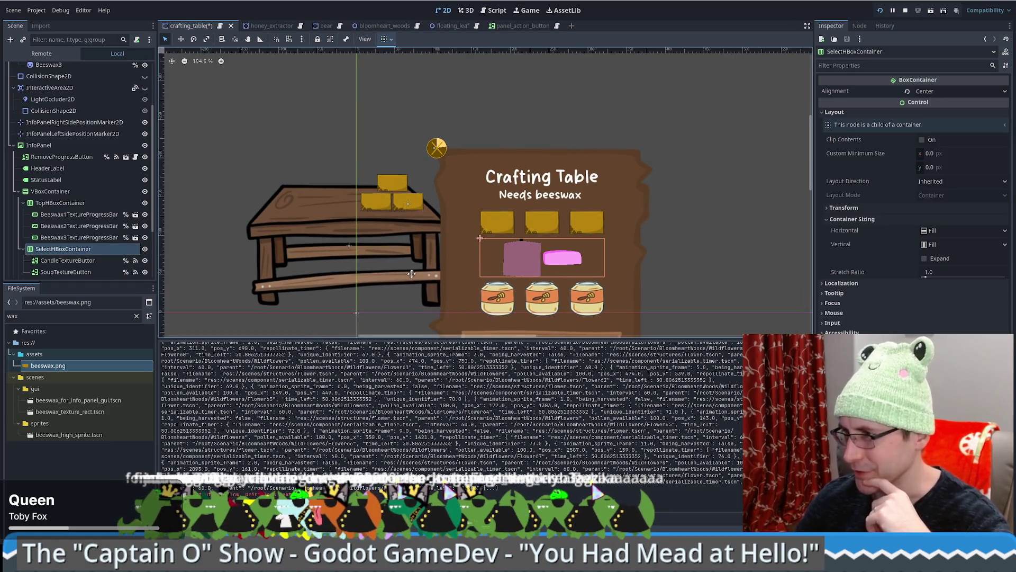
{"action": "scroll", "coordinate": [412, 277], "scroll_direction": "down", "scroll_amount": 2}
{"action": "scroll", "coordinate": [94, 242], "scroll_direction": "down", "scroll_amount": 3}
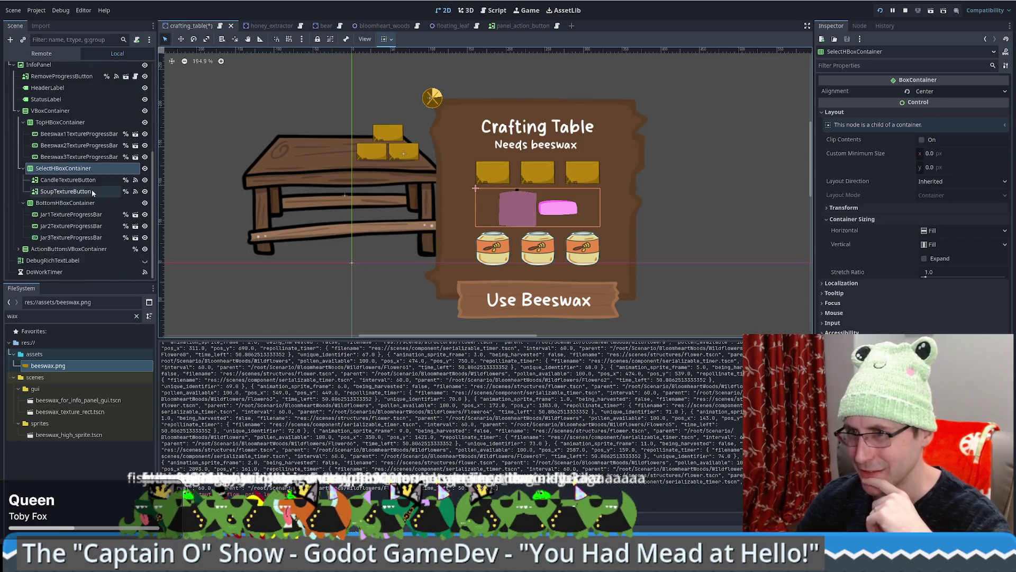
Step: Inspect the jar progress bars, then open Jar1TextureProgressBar's jar_for_info_panel_gui source scene
{"action": "left_click", "coordinate": [71, 214]}
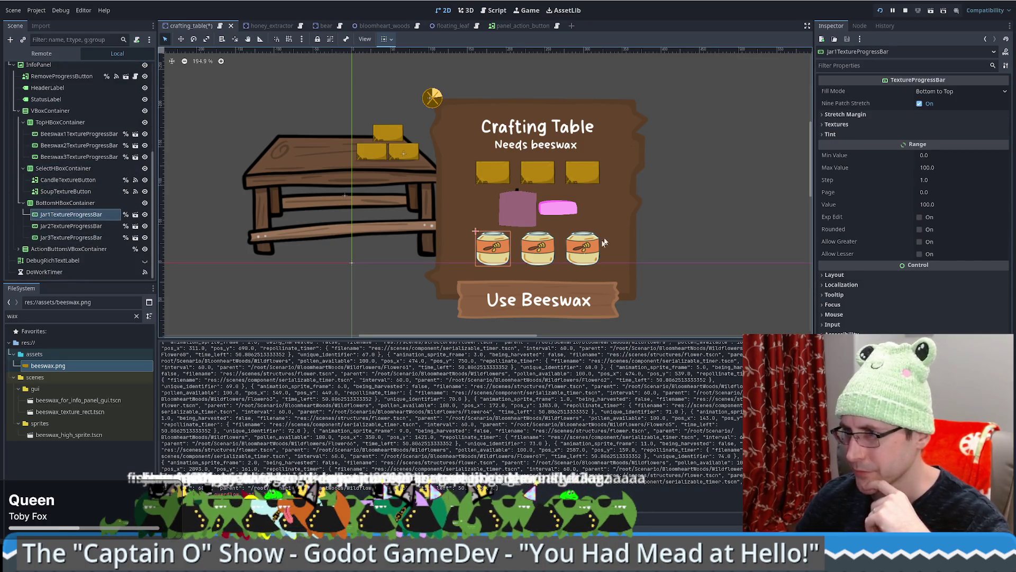
{"action": "left_click", "coordinate": [547, 251]}
{"action": "left_click", "coordinate": [489, 252]}
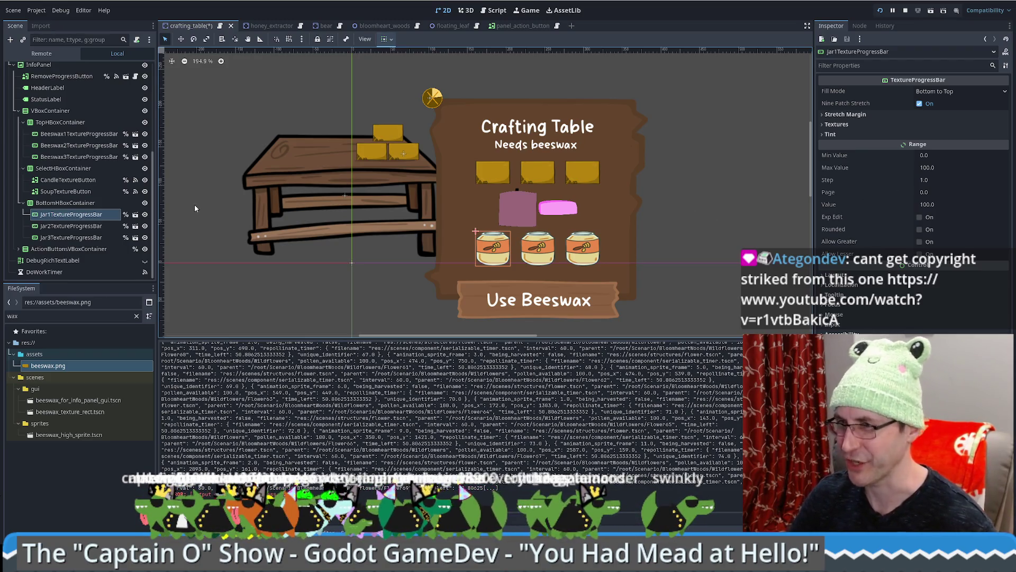
{"action": "left_click", "coordinate": [135, 221]}
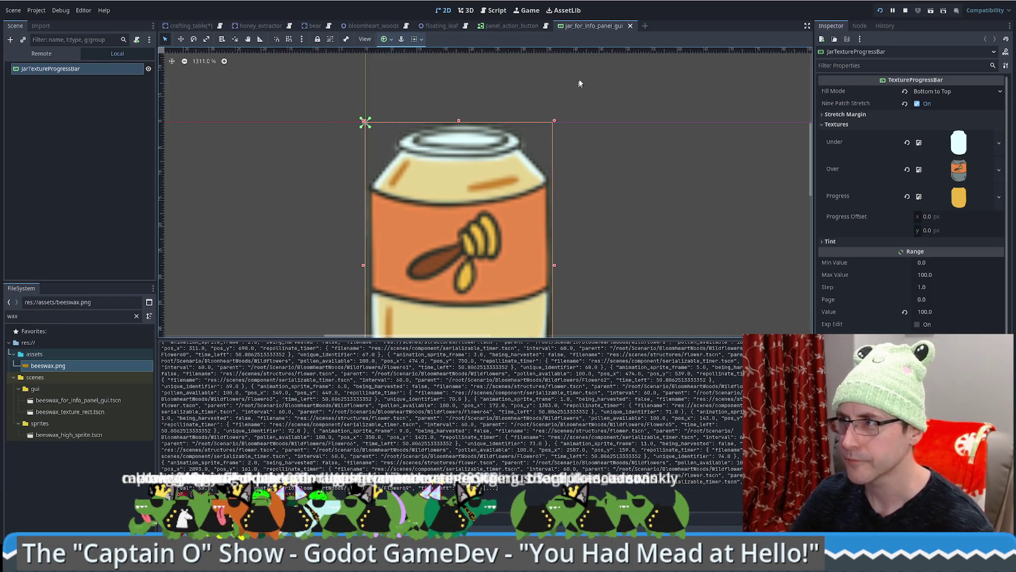
Step: Close the jar scene and open Beeswax1's beeswax_for_info_panel_gui source scene from crafting_table
{"action": "middle_click", "coordinate": [594, 24]}
{"action": "left_click", "coordinate": [188, 25]}
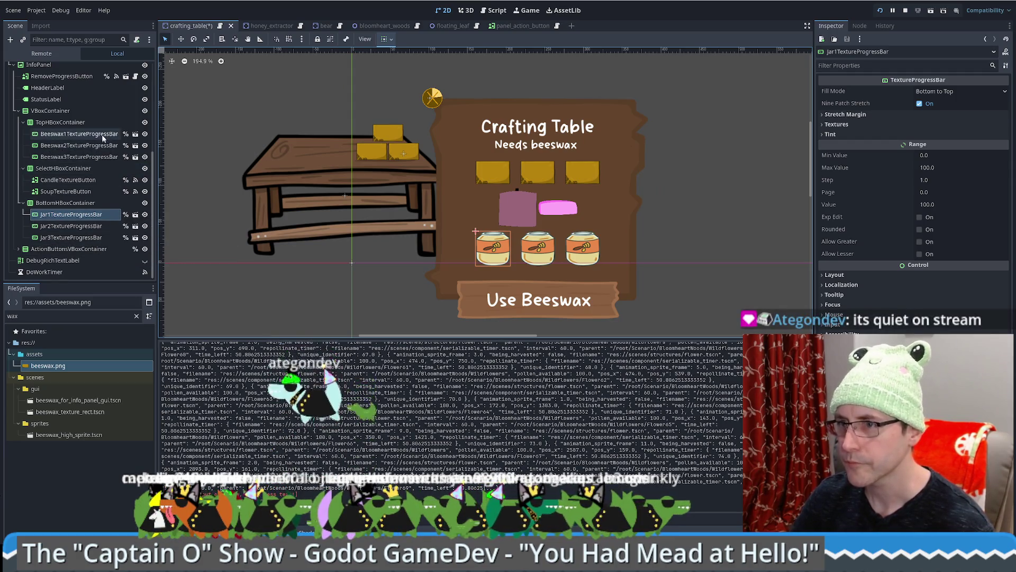
{"action": "left_click", "coordinate": [71, 214]}
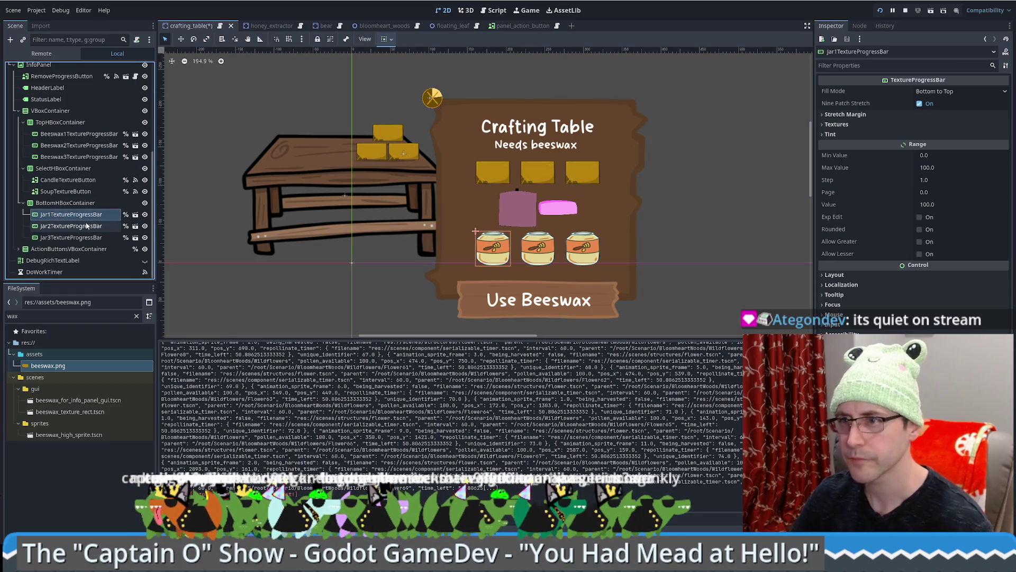
{"action": "left_click", "coordinate": [79, 134]}
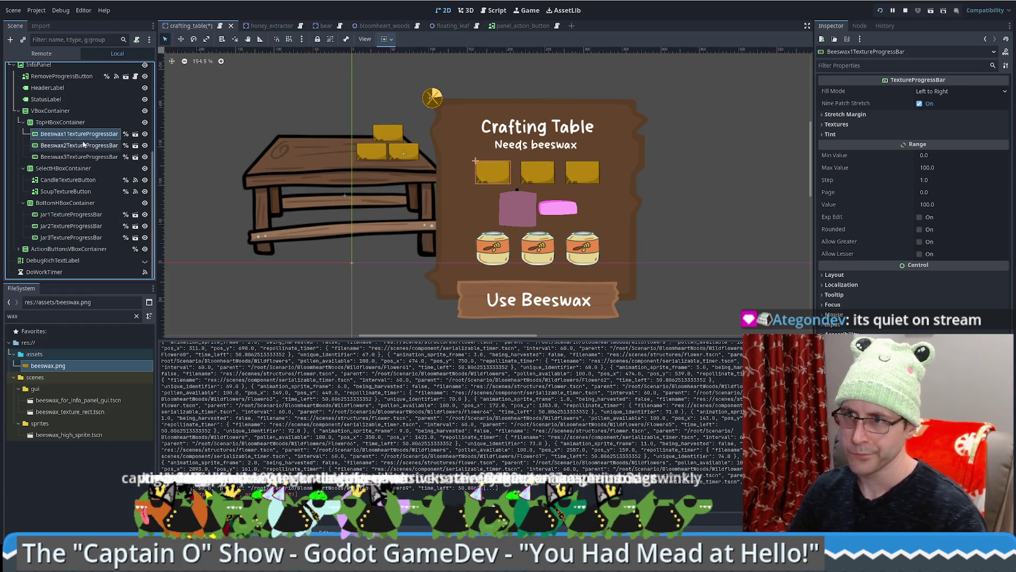
{"action": "left_click", "coordinate": [99, 214]}
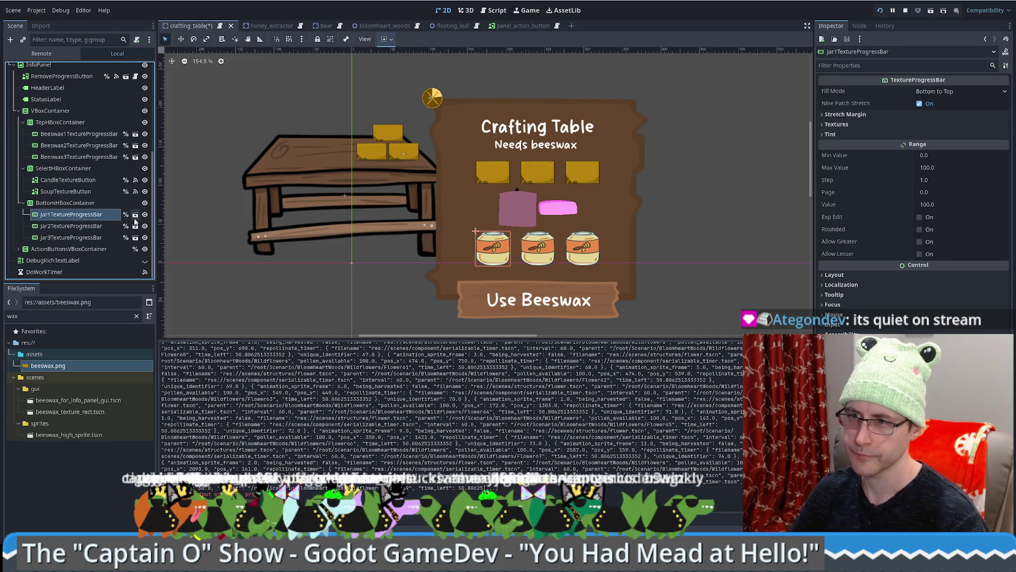
{"action": "left_click", "coordinate": [135, 135]}
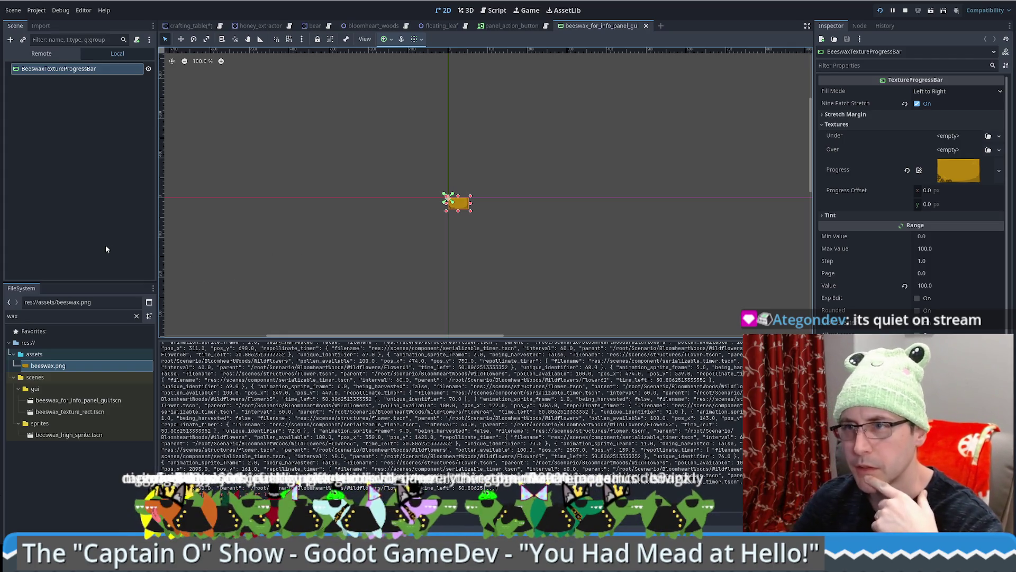
Step: Change the FileSystem filter from 'wax' to 'texture' and select beeswax_texture_rect.tscn
{"action": "left_click", "coordinate": [76, 316]}
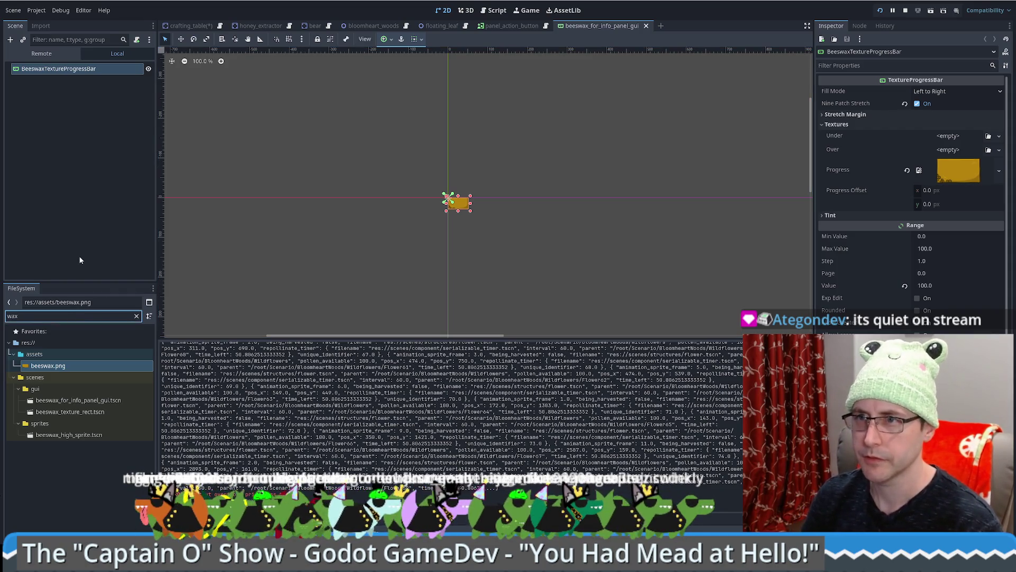
{"action": "type", "text": "text"}
{"action": "key", "text": "Home"}
{"action": "key", "text": "Delete"}
{"action": "key", "text": "Delete"}
{"action": "key", "text": "Delete"}
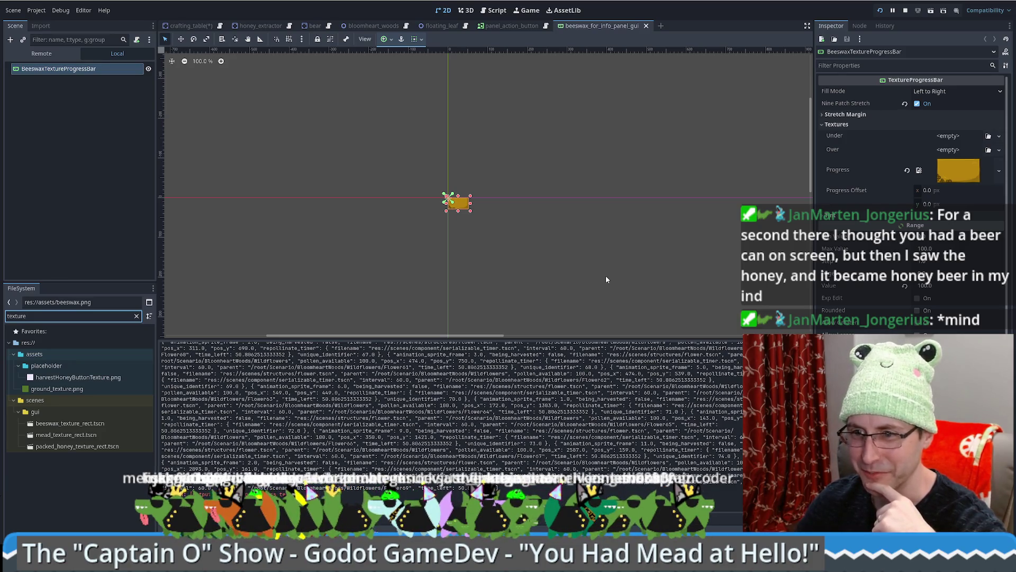
{"action": "left_click", "coordinate": [192, 27]}
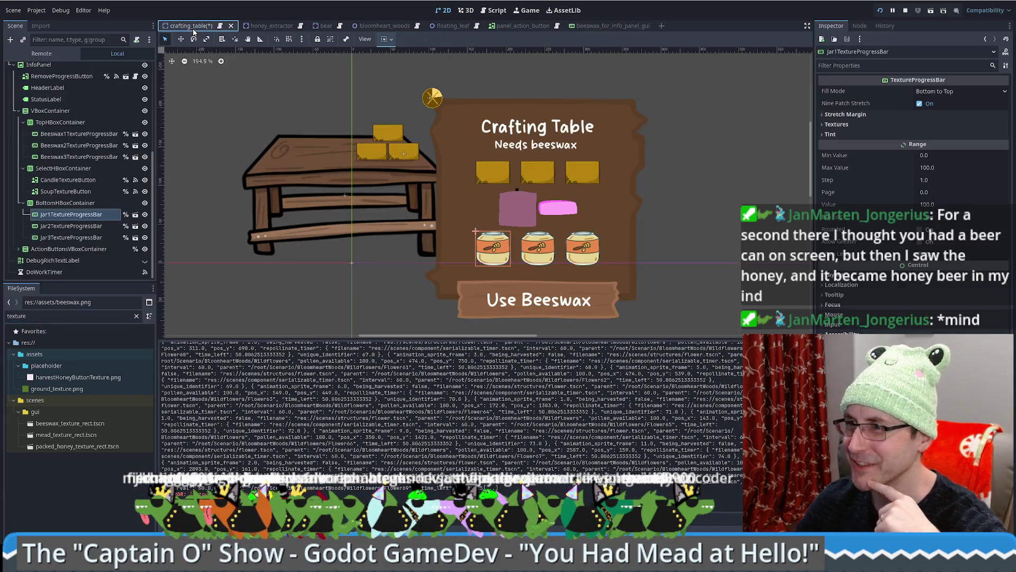
{"action": "left_click", "coordinate": [614, 27]}
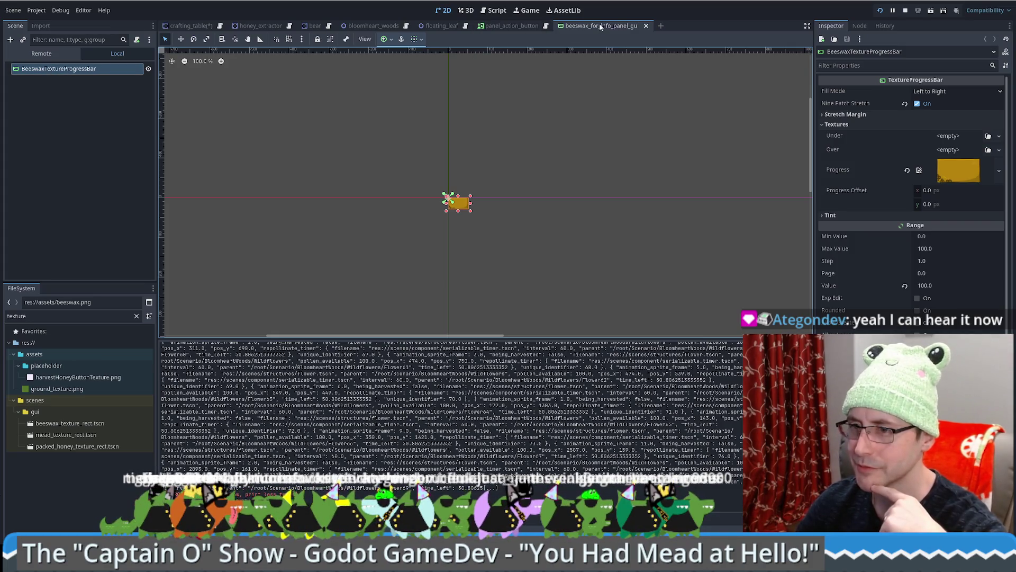
{"action": "left_click", "coordinate": [74, 423]}
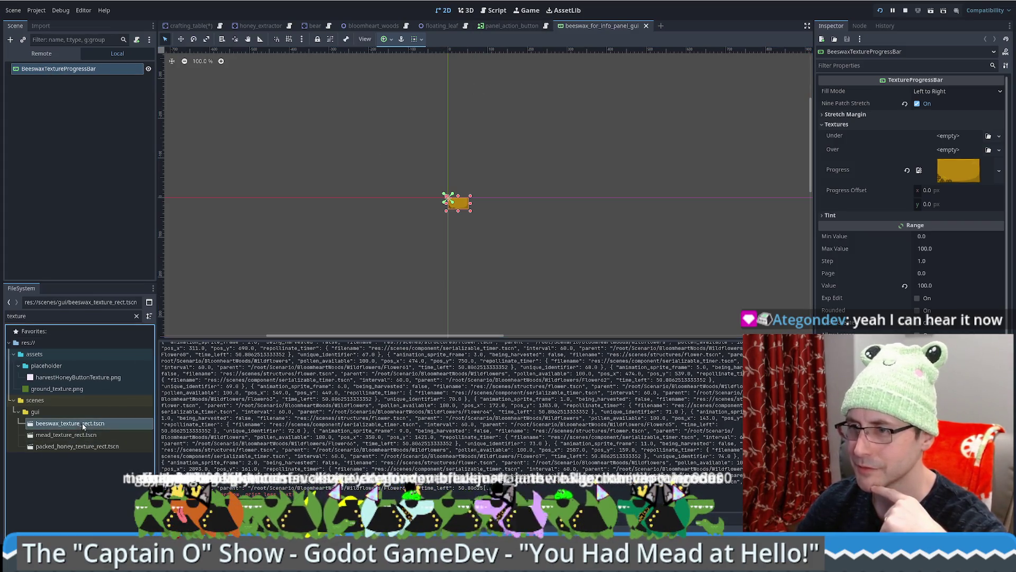
Step: Clear the file filter and locate beeswax_texture_rect.tscn in the gui folder
{"action": "left_click", "coordinate": [134, 315]}
{"action": "scroll", "coordinate": [93, 454], "scroll_direction": "down", "scroll_amount": 5}
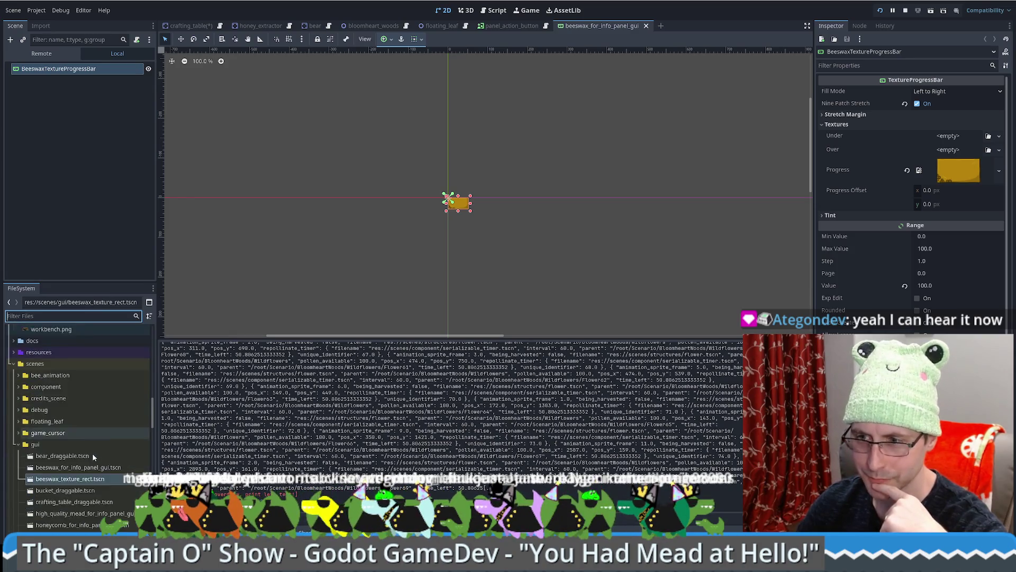
{"action": "scroll", "coordinate": [93, 454], "scroll_direction": "down", "scroll_amount": 2}
{"action": "scroll", "coordinate": [92, 455], "scroll_direction": "down", "scroll_amount": 2}
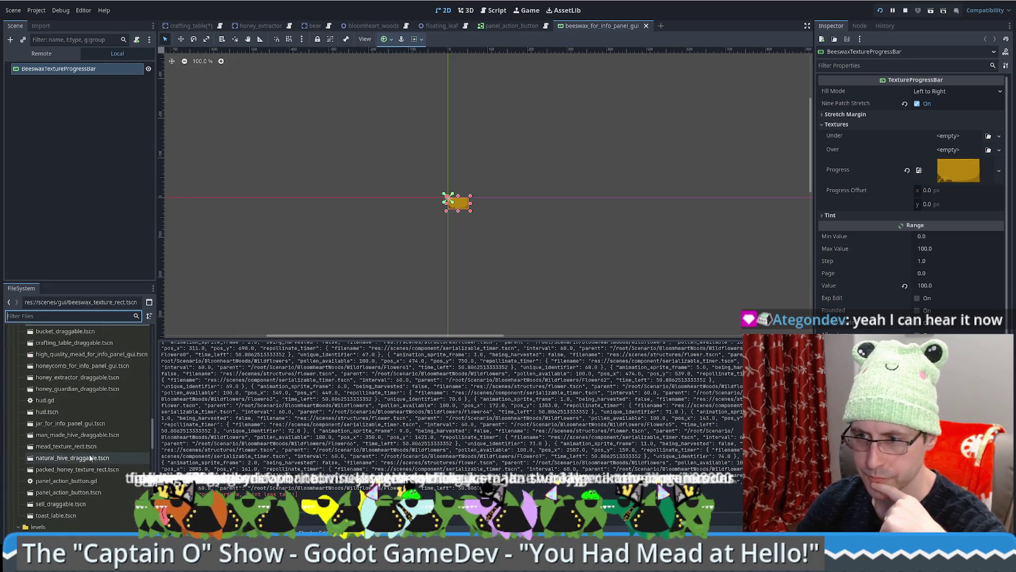
{"action": "scroll", "coordinate": [91, 455], "scroll_direction": "up", "scroll_amount": 4}
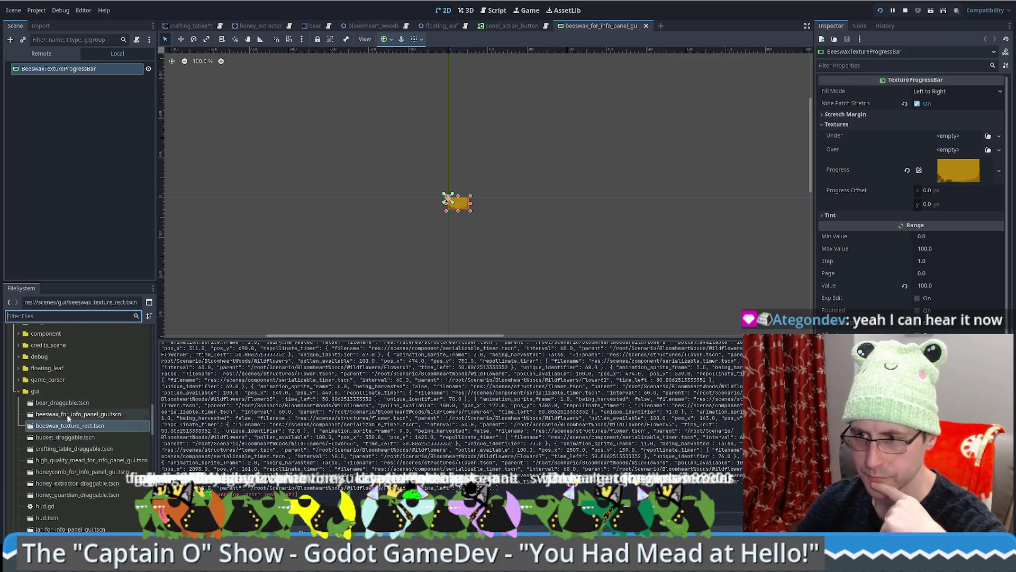
{"action": "left_click", "coordinate": [75, 415]}
{"action": "left_click", "coordinate": [69, 426]}
Step: Duplicate it as soap_texture_rect.tscn and open the new copy
{"action": "right_click", "coordinate": [70, 427]}
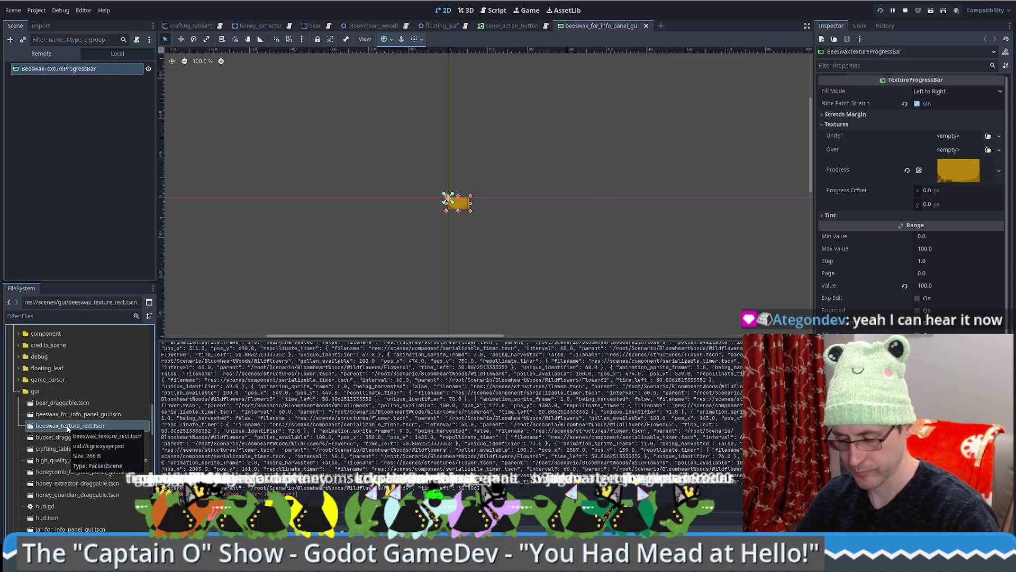
{"action": "left_click", "coordinate": [101, 365]}
{"action": "key", "text": "Left"}
{"action": "key", "text": "Delete"}
{"action": "key", "text": "Delete"}
{"action": "key", "text": "Delete"}
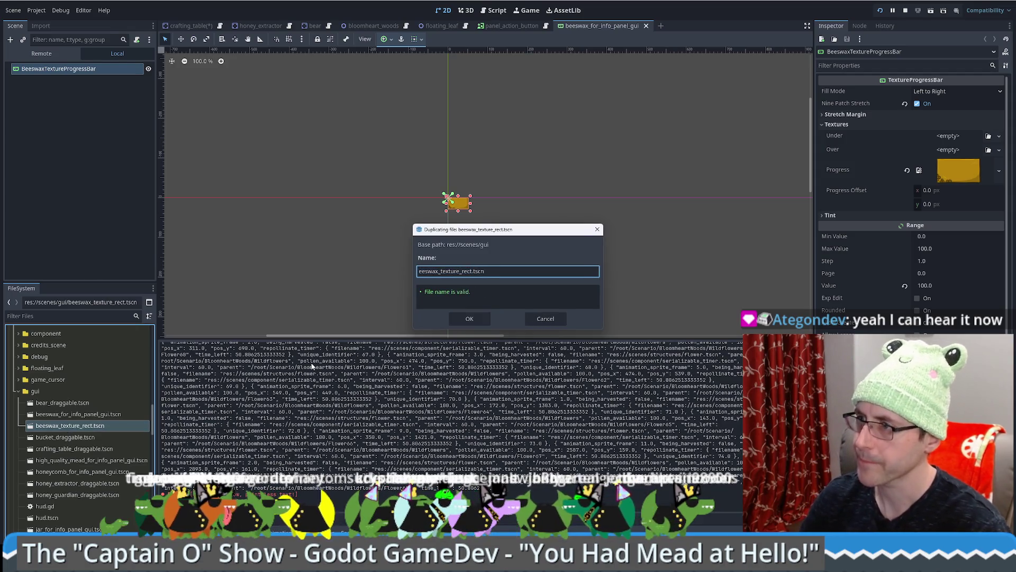
{"action": "type", "text": "soap"}
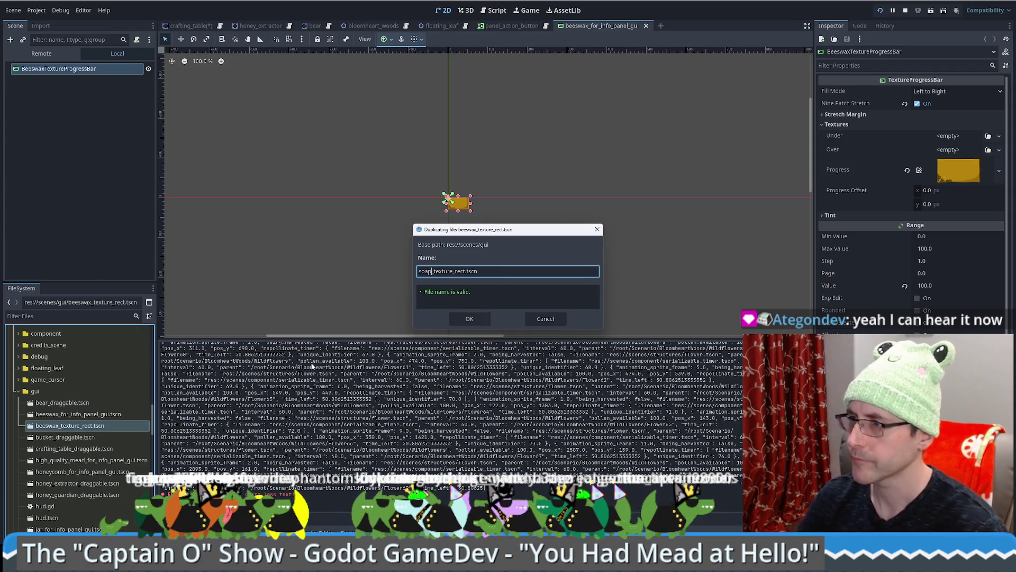
{"action": "left_click", "coordinate": [470, 319]}
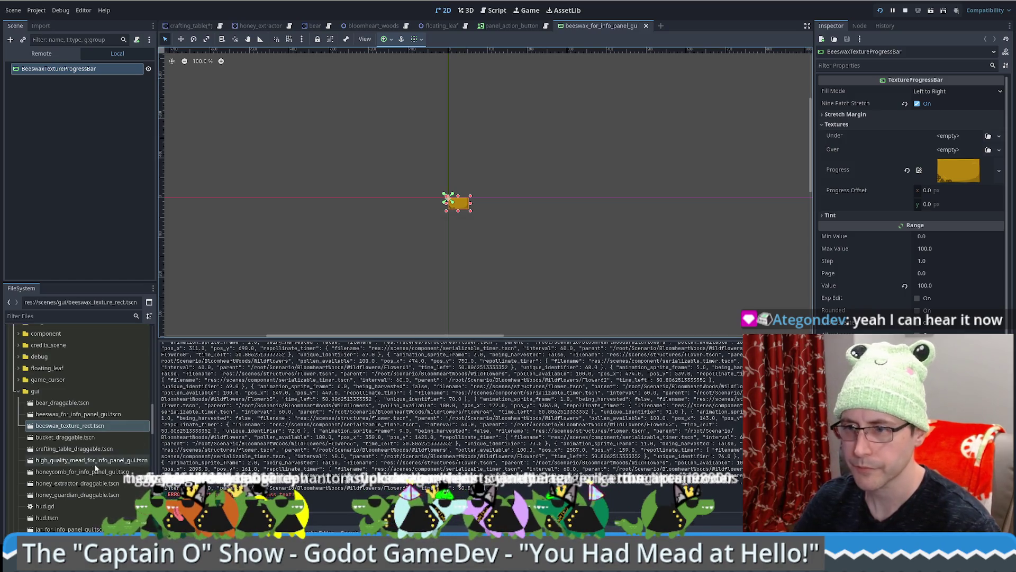
{"action": "scroll", "coordinate": [71, 455], "scroll_direction": "down", "scroll_amount": 5}
{"action": "double_click", "coordinate": [65, 462]}
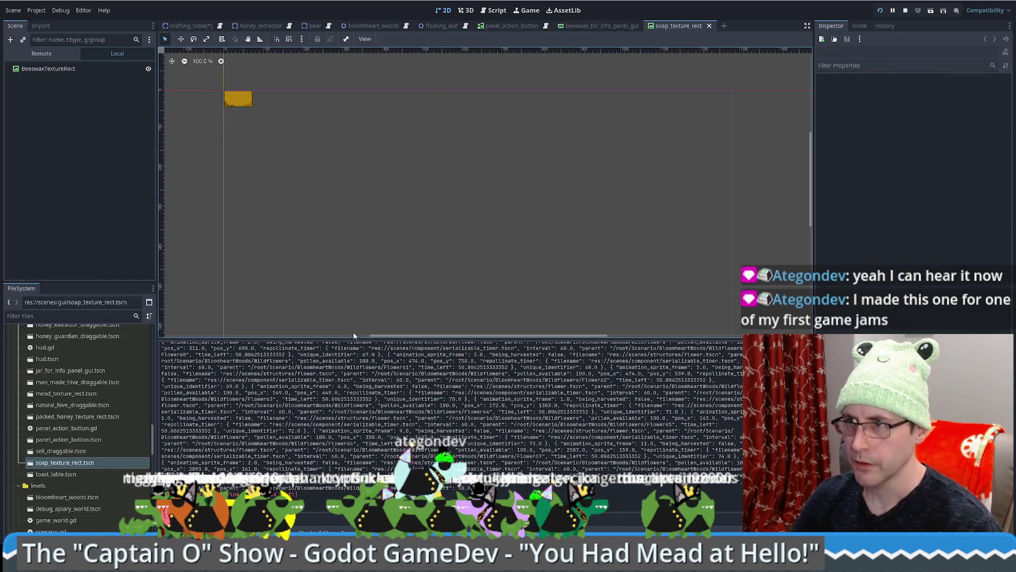
Step: Rename the copied root node from BeeswaxTextureRect to SoapTextureRect
{"action": "left_click", "coordinate": [51, 80]}
{"action": "key", "text": "F2"}
{"action": "key", "text": "Home"}
{"action": "key", "text": "Delete"}
{"action": "key", "text": "Delete"}
{"action": "key", "text": "Delete"}
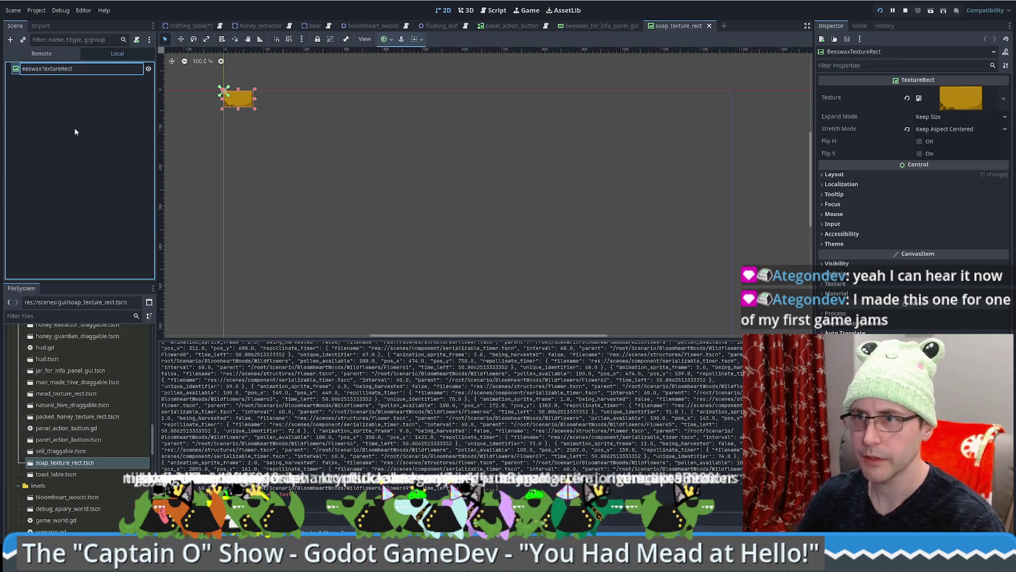
{"action": "key", "text": "Delete"}
{"action": "key", "text": "Delete"}
{"action": "key", "text": "Delete"}
{"action": "type", "text": "Soap"}
{"action": "key", "text": "Return"}
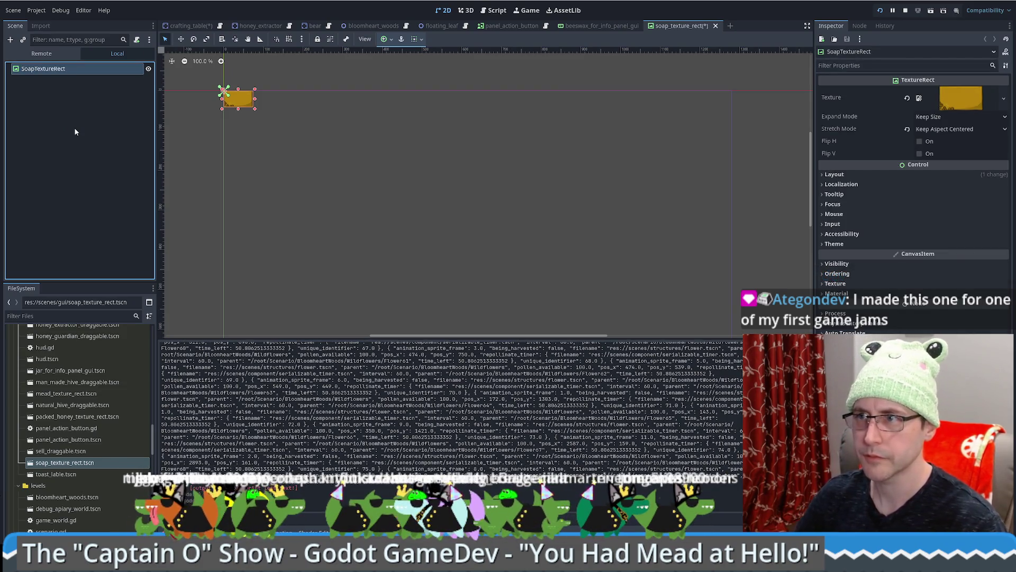
Step: Replace the rect's beeswax texture with Soap.png, then open beeswax_texture_rect.tscn for comparison
{"action": "left_click", "coordinate": [966, 101]}
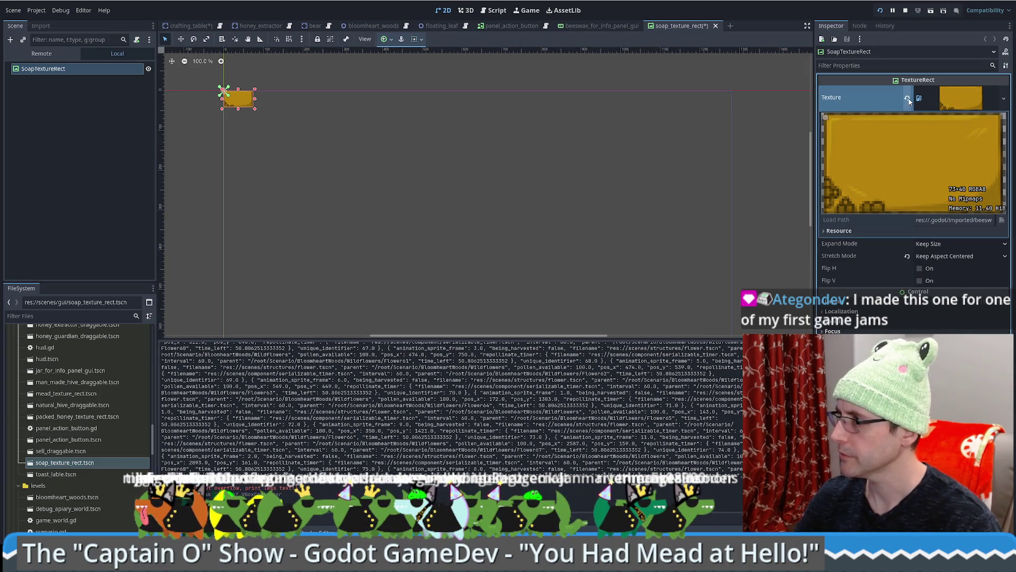
{"action": "left_click", "coordinate": [907, 99]}
{"action": "left_click", "coordinate": [954, 93]}
{"action": "left_click", "coordinate": [993, 91]}
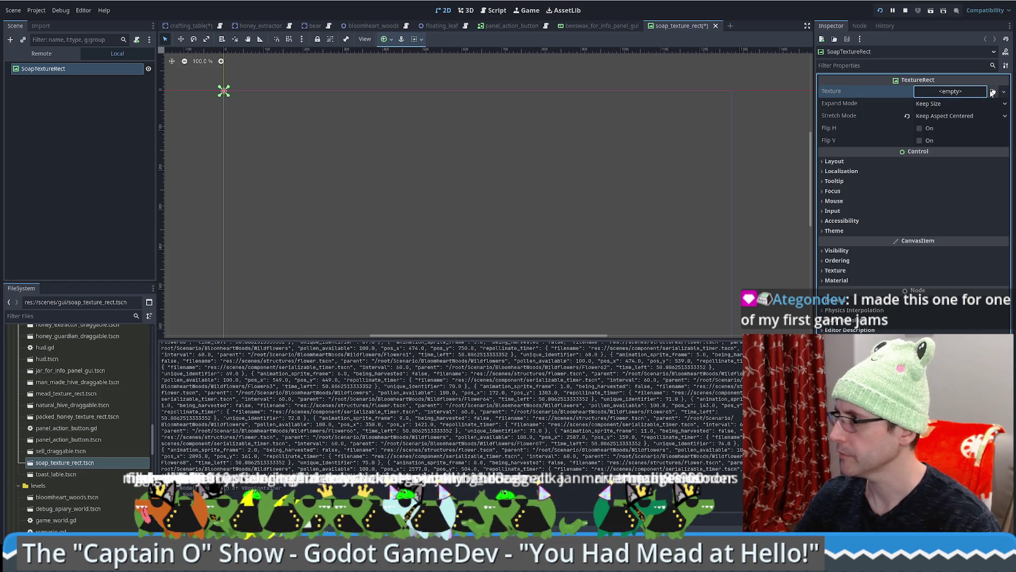
{"action": "left_click", "coordinate": [993, 91]}
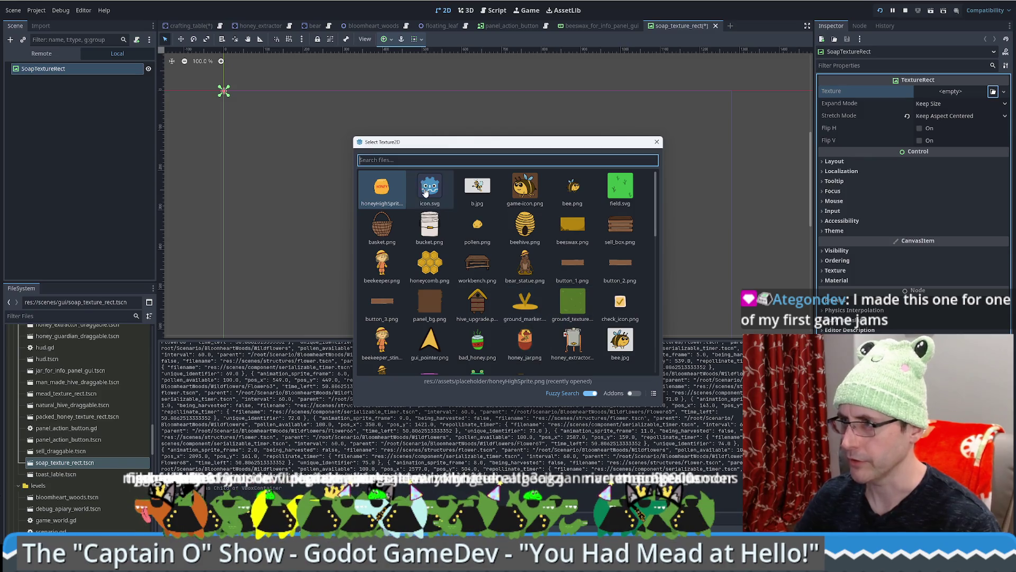
{"action": "type", "text": "soap"}
{"action": "left_click", "coordinate": [384, 199]}
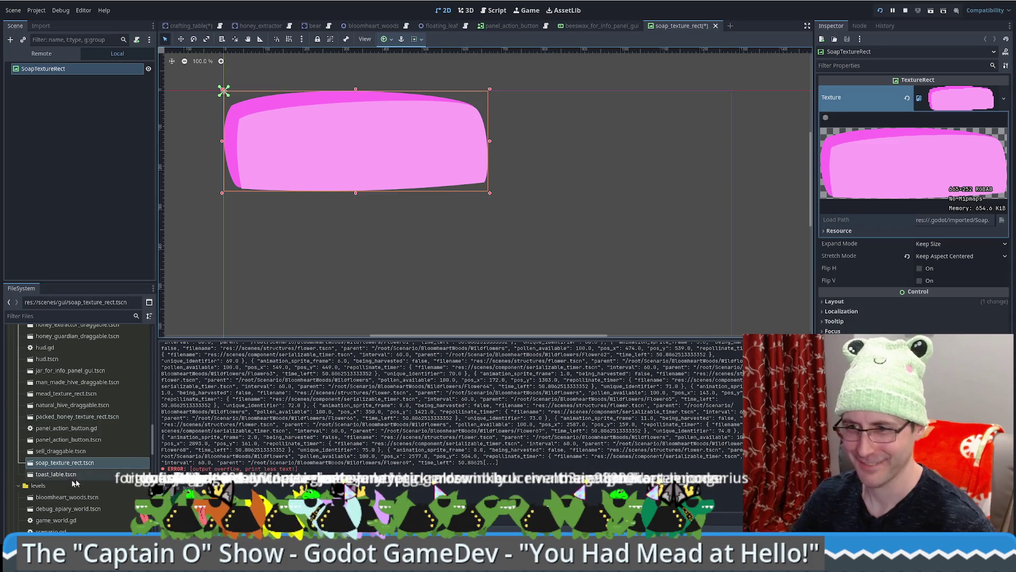
{"action": "scroll", "coordinate": [75, 464], "scroll_direction": "up", "scroll_amount": 3}
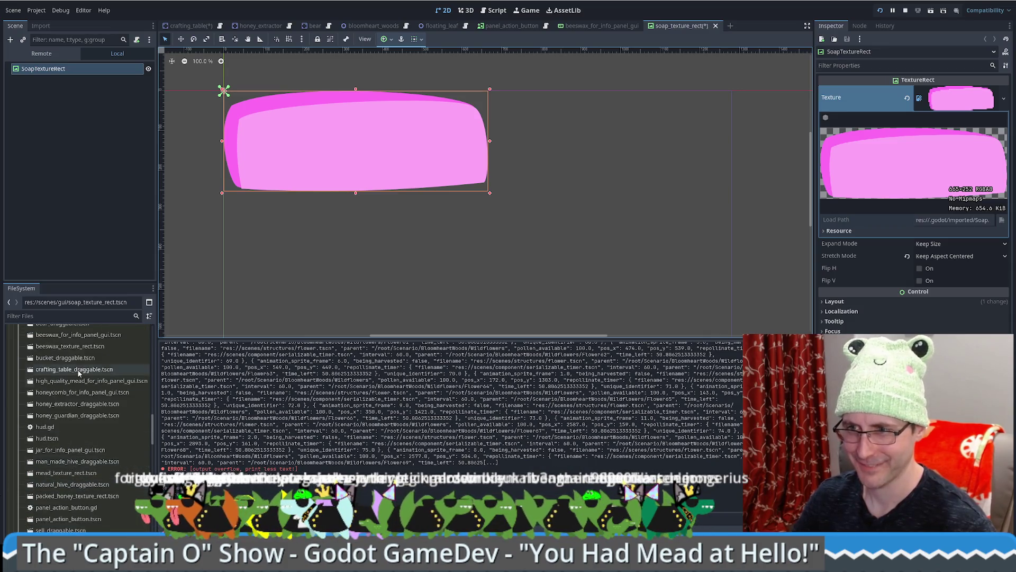
{"action": "double_click", "coordinate": [90, 352]}
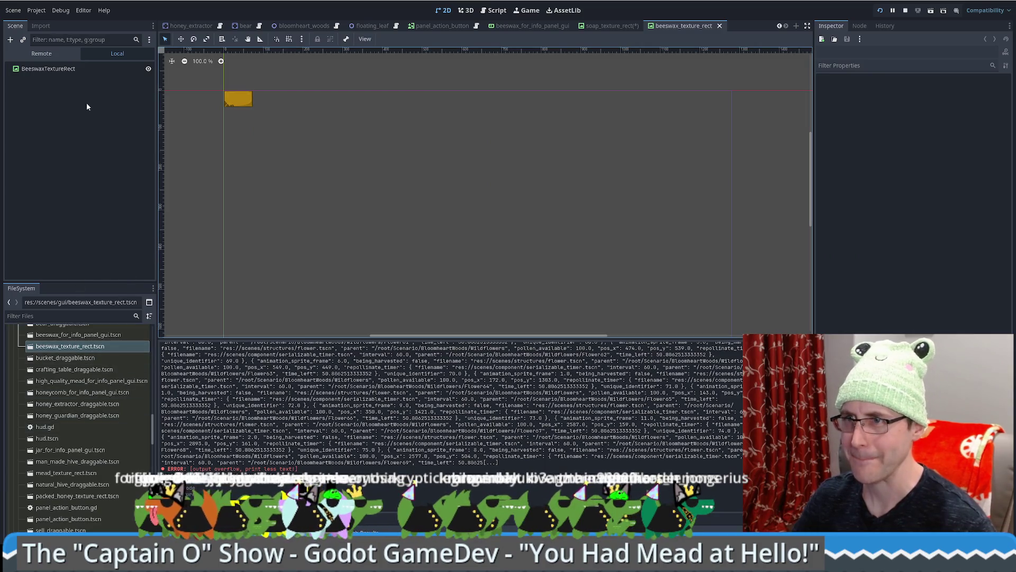
{"action": "scroll", "coordinate": [98, 423], "scroll_direction": "down", "scroll_amount": 3}
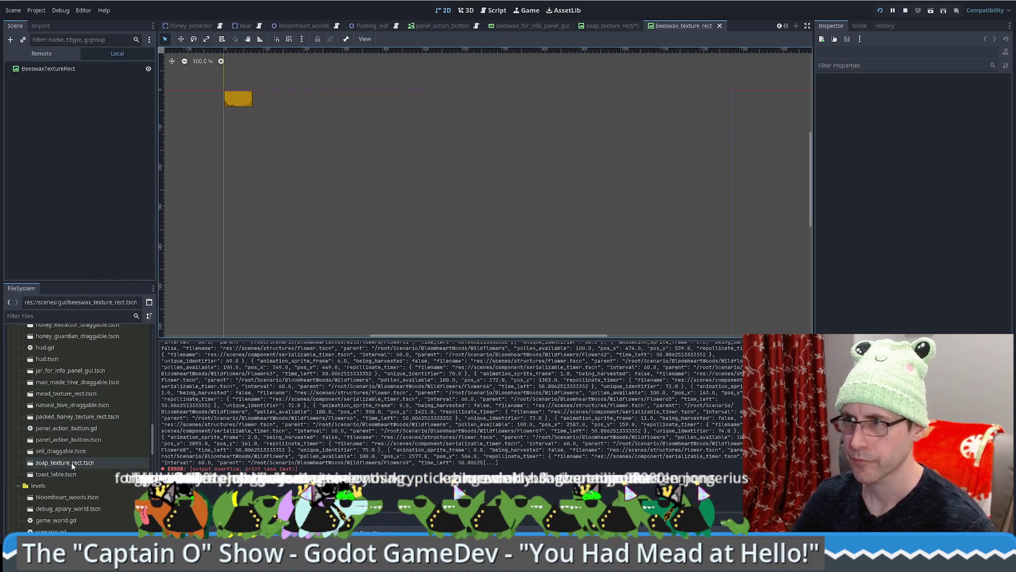
{"action": "scroll", "coordinate": [75, 451], "scroll_direction": "up", "scroll_amount": 1}
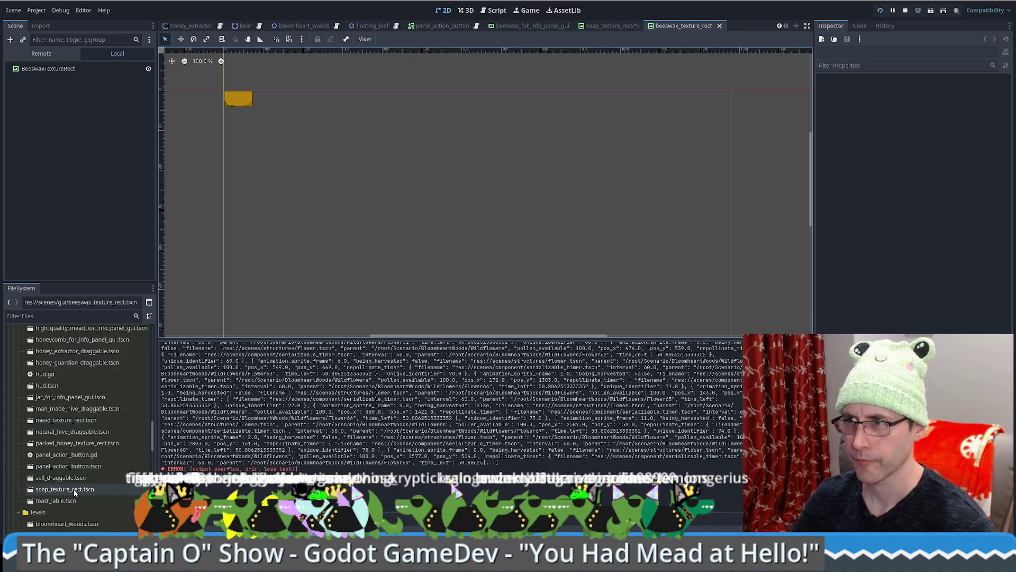
{"action": "left_click", "coordinate": [49, 68]}
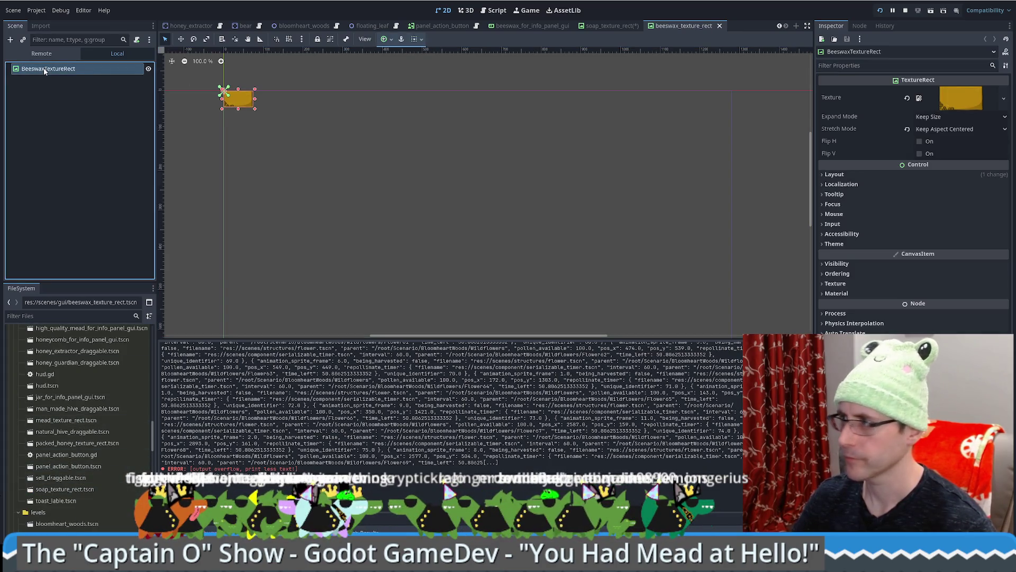
{"action": "left_click", "coordinate": [835, 174]}
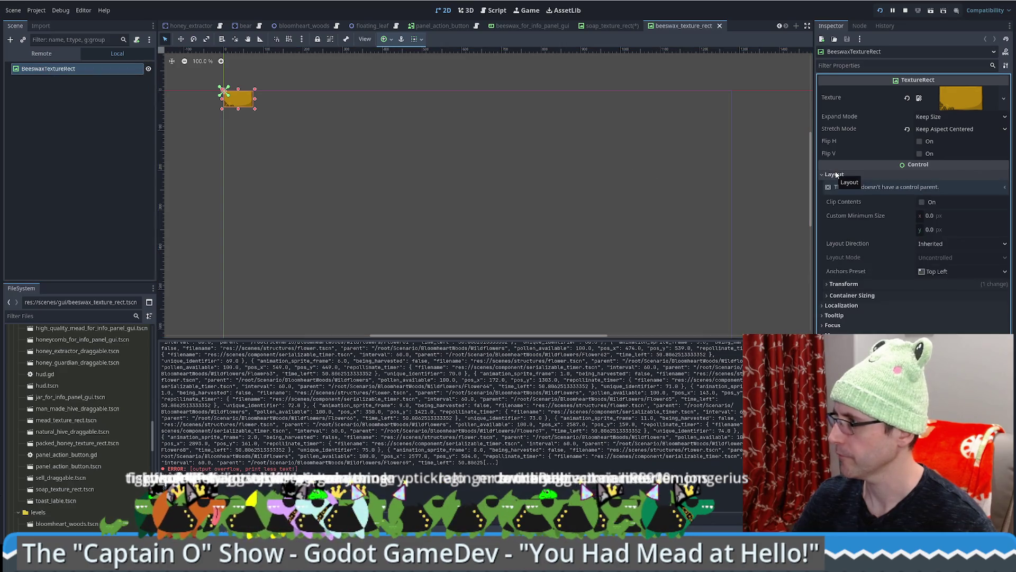
{"action": "left_click", "coordinate": [843, 283]}
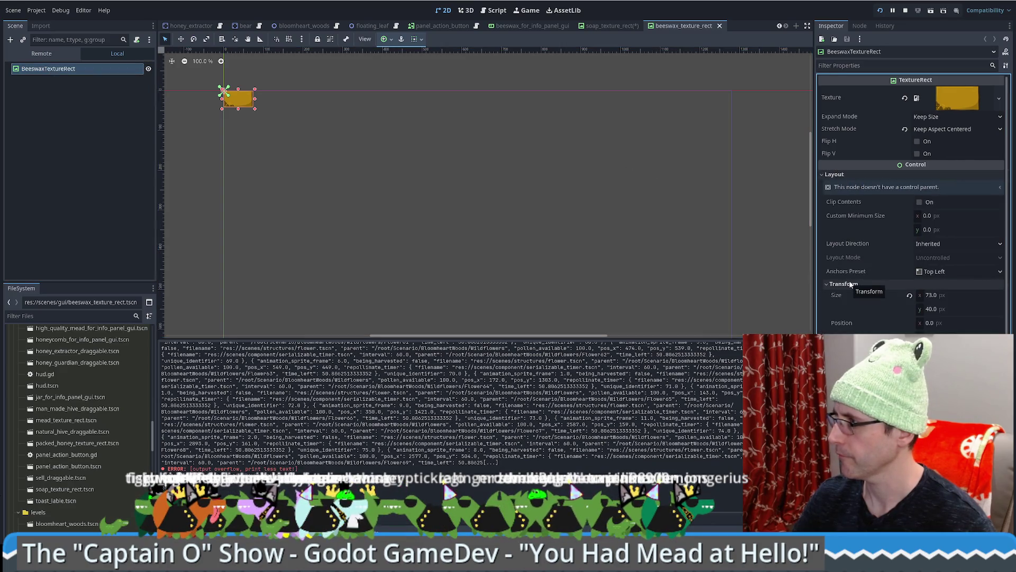
{"action": "left_click", "coordinate": [934, 294]}
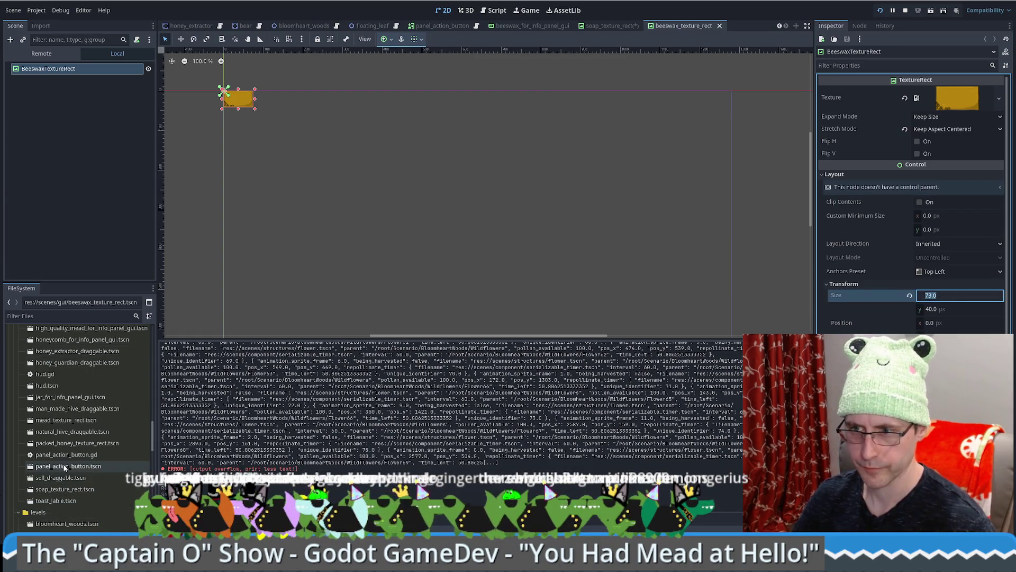
{"action": "double_click", "coordinate": [60, 489]}
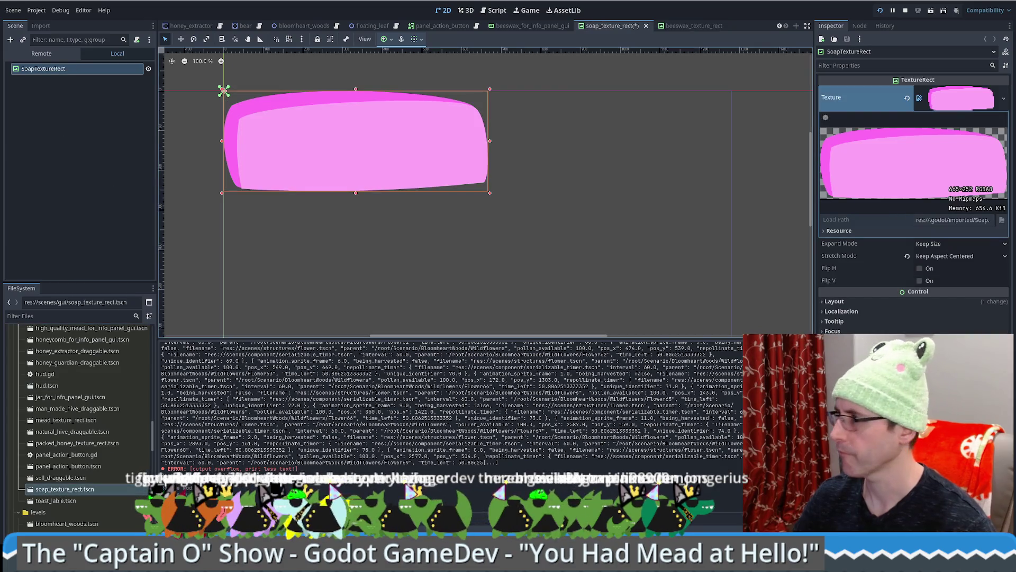
Step: Set SoapTextureRect's Expand Mode to Ignore Size and drag it down to a small bar
{"action": "left_click", "coordinate": [834, 301]}
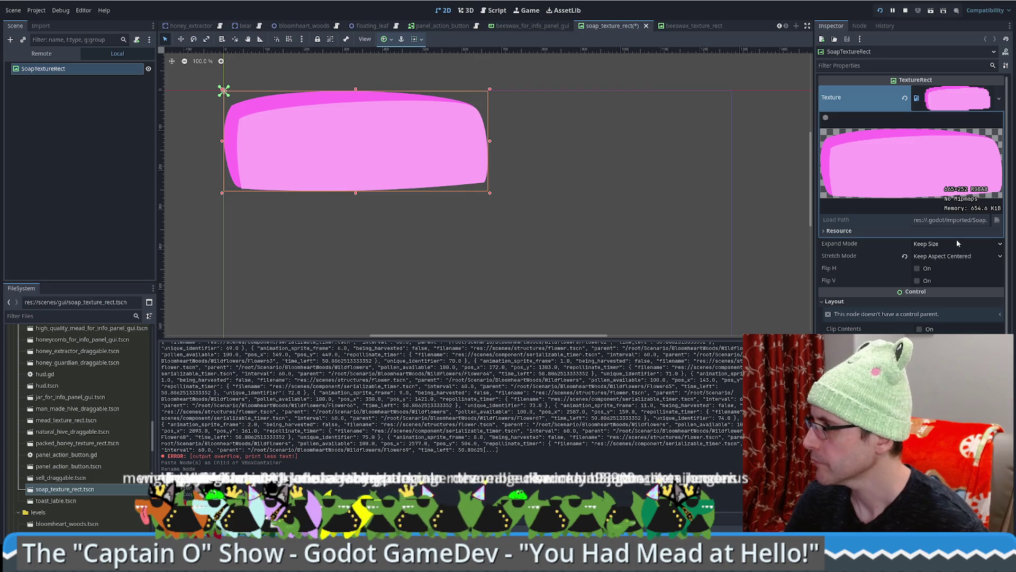
{"action": "left_click", "coordinate": [958, 244]}
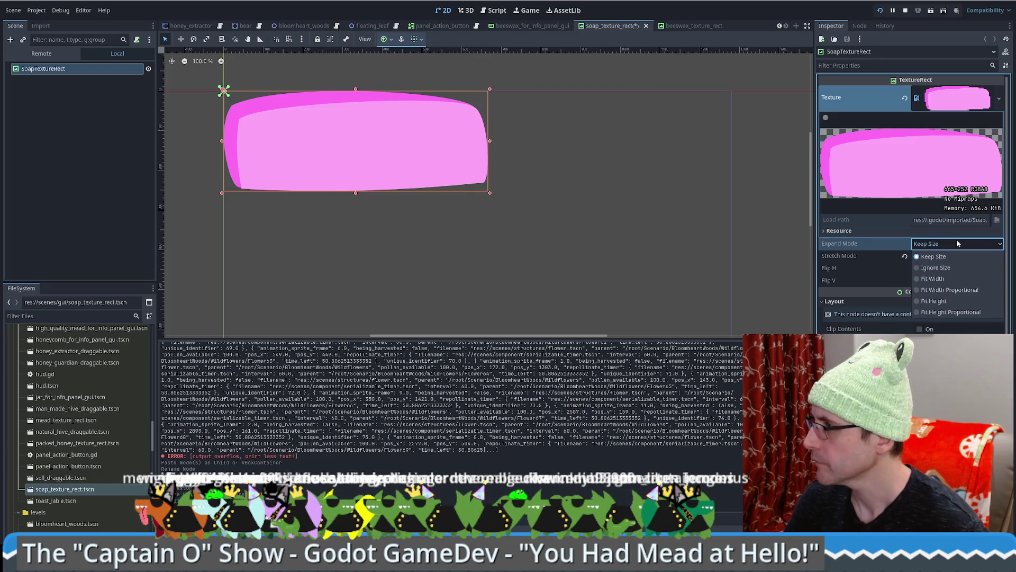
{"action": "left_click", "coordinate": [947, 268]}
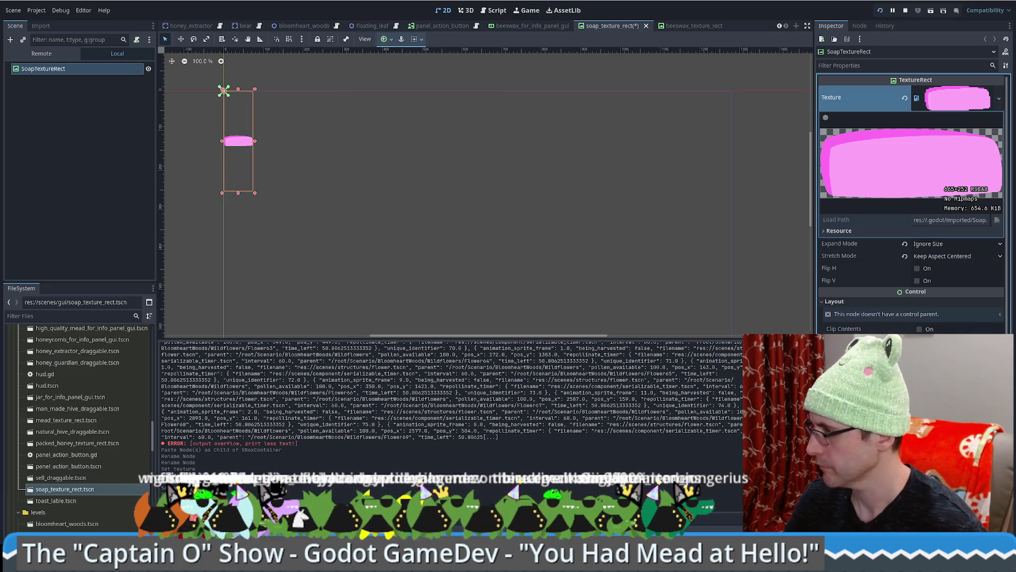
{"action": "left_click_drag", "start_coordinate": [238, 194], "coordinate": [243, 104]}
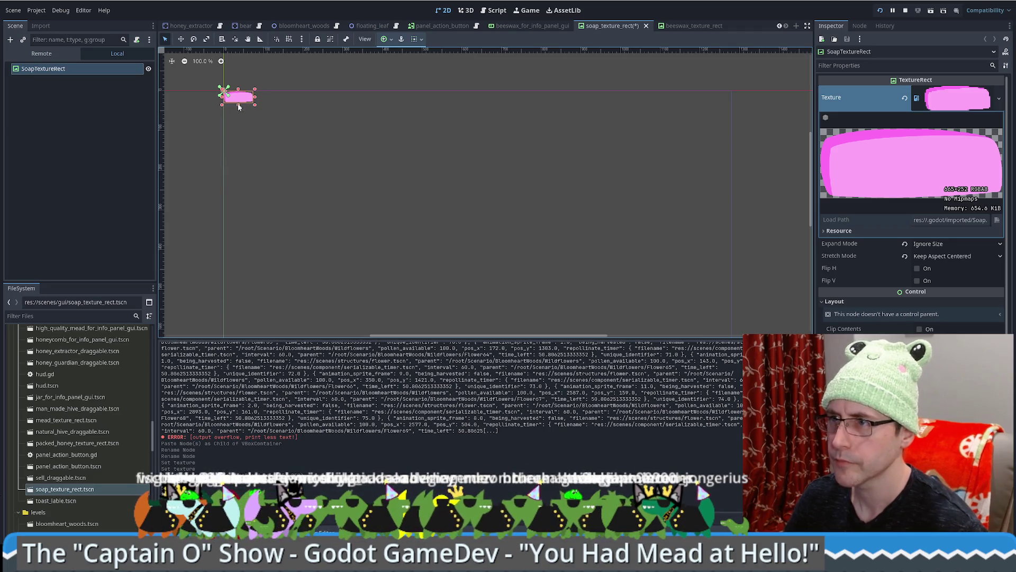
{"action": "scroll", "coordinate": [244, 106], "scroll_direction": "up", "scroll_amount": 3}
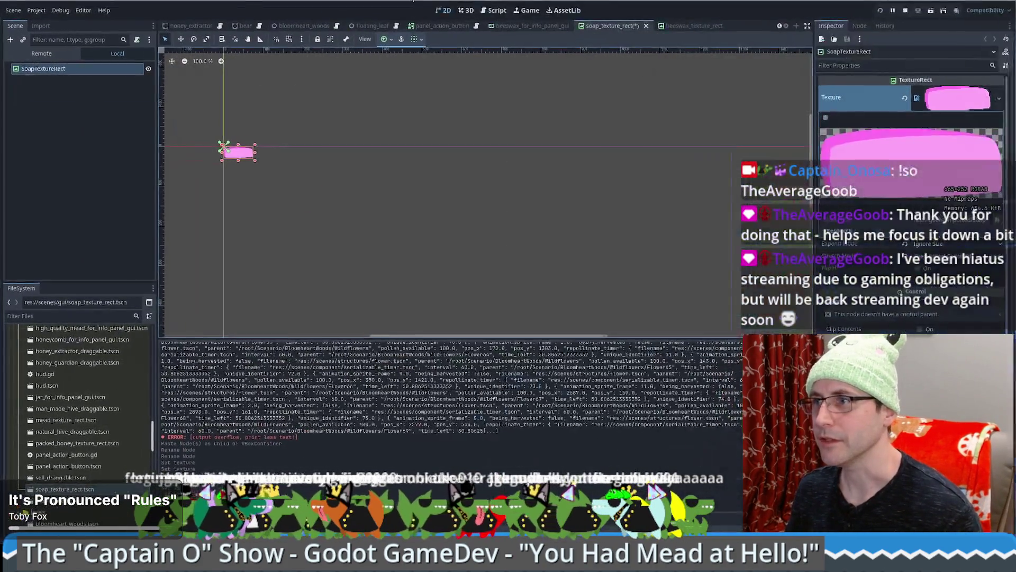
Step: Save soap_texture_rect.tscn with its pink soap texture and clear the node selection
{"action": "key", "text": "ctrl+s"}
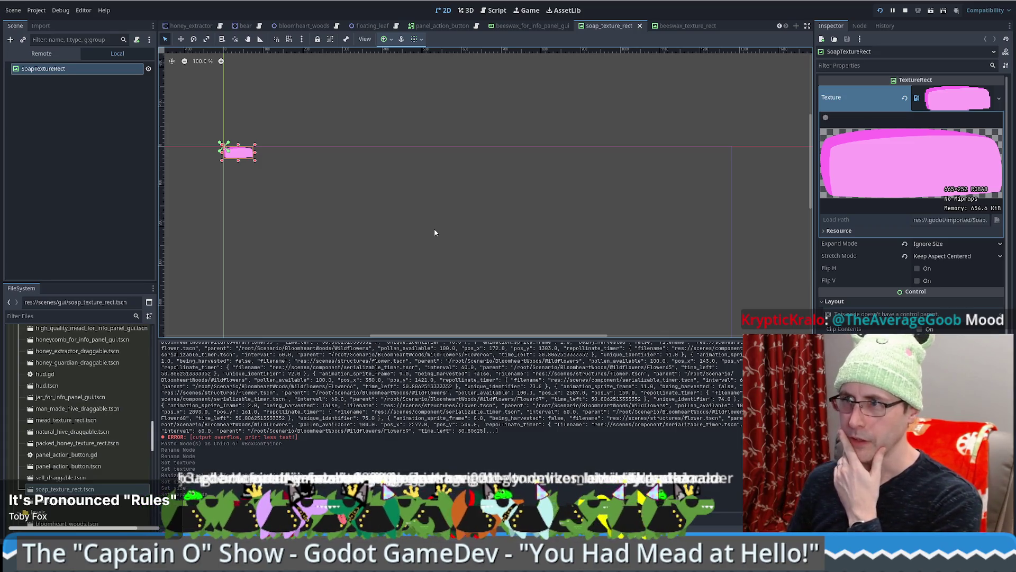
{"action": "left_click", "coordinate": [78, 162]}
Step: Try duplicating soap_texture_rect.tscn as candle_texture_rect.tscn
{"action": "left_click", "coordinate": [51, 488]}
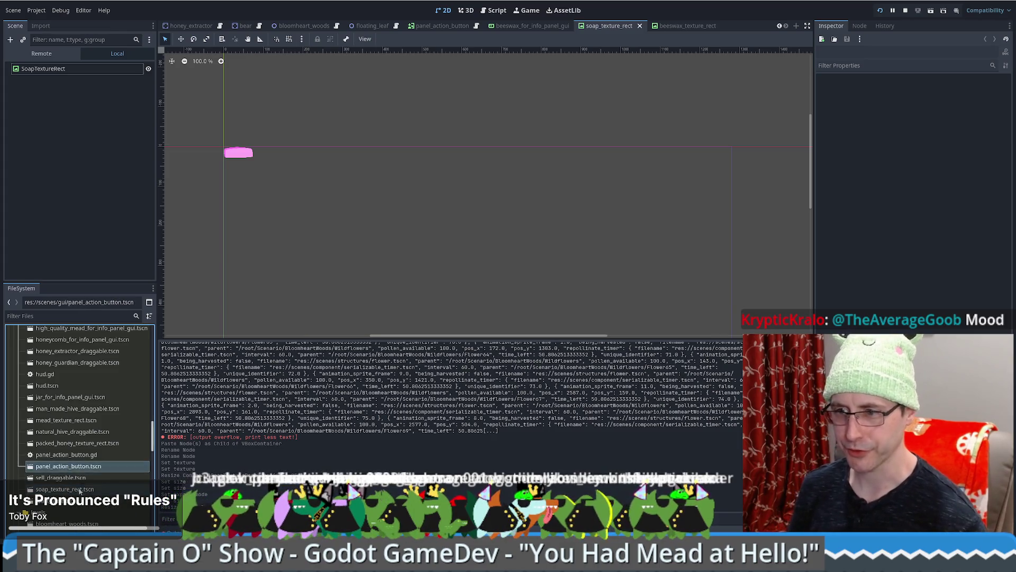
{"action": "key", "text": "ctrl+d"}
{"action": "key", "text": "Left"}
{"action": "key", "text": "Delete"}
{"action": "key", "text": "Delete"}
{"action": "key", "text": "Delete"}
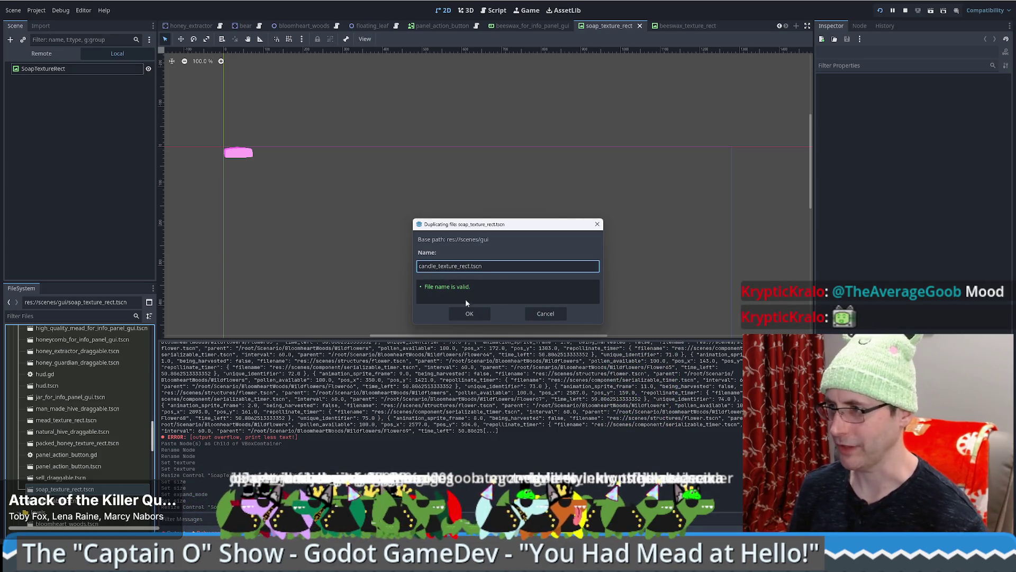
{"action": "left_click", "coordinate": [469, 313]}
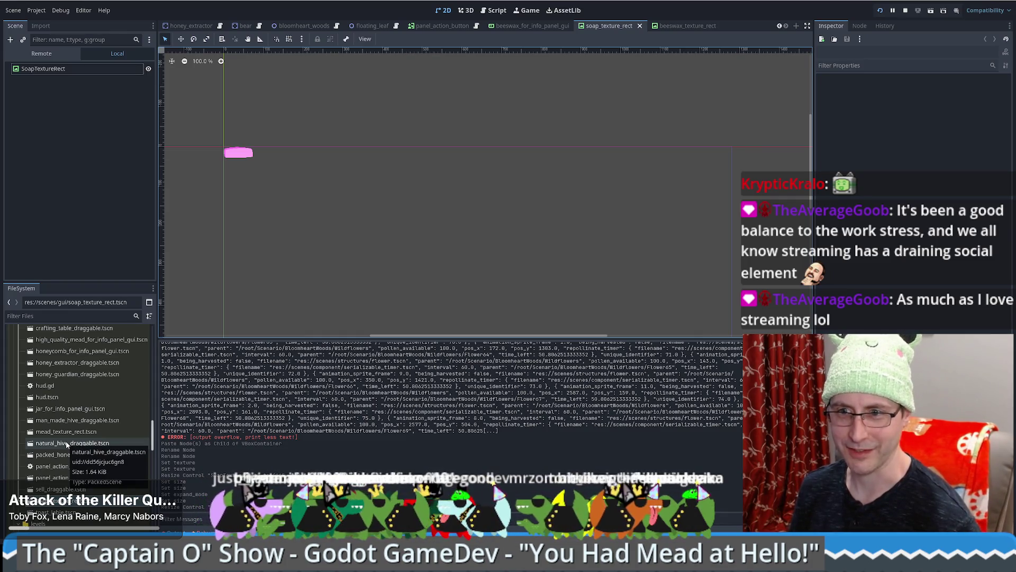
{"action": "scroll", "coordinate": [66, 443], "scroll_direction": "down", "scroll_amount": 5}
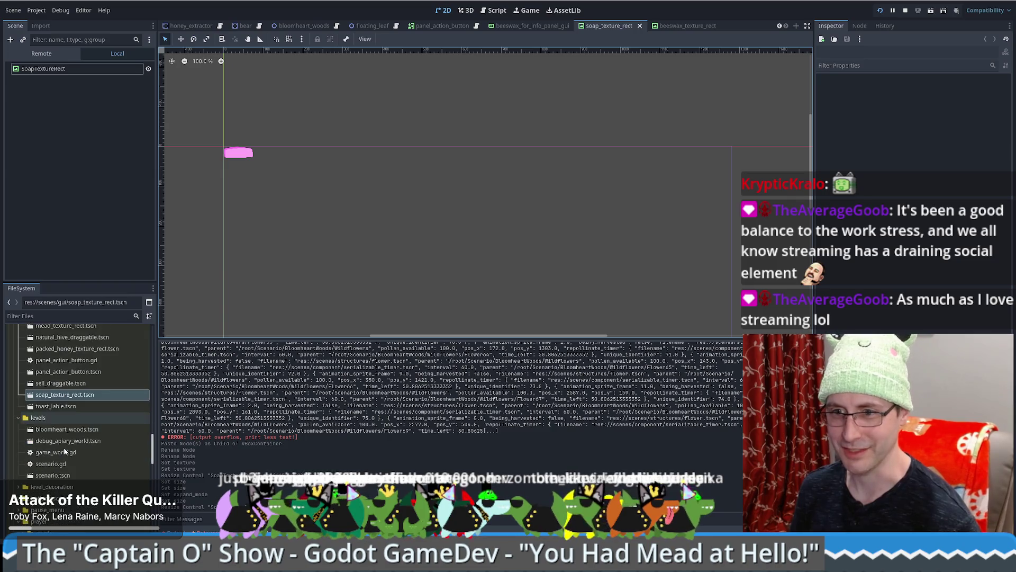
{"action": "scroll", "coordinate": [65, 451], "scroll_direction": "up", "scroll_amount": 5}
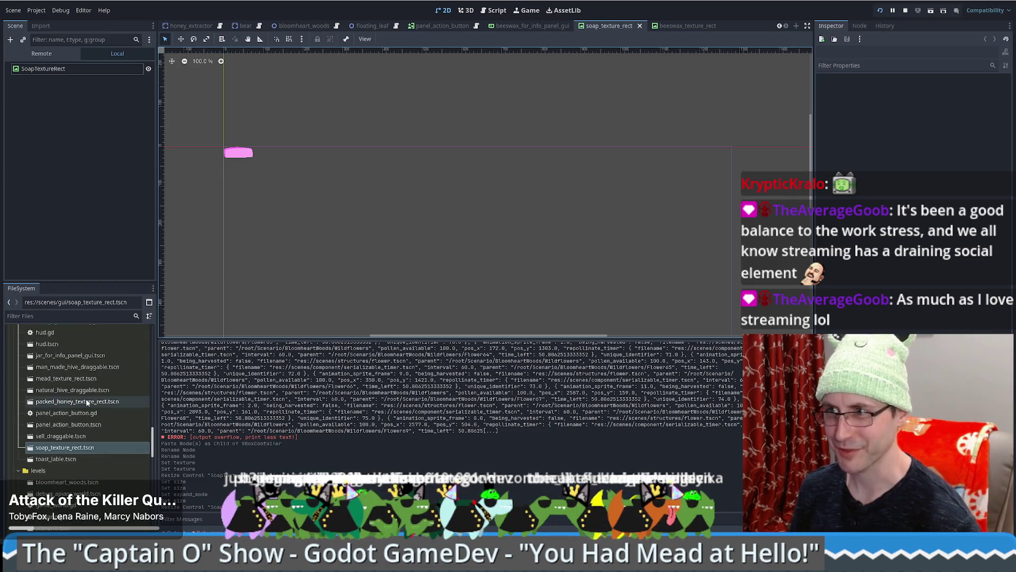
Step: Locate soap_texture_rect.tscn in the FileSystem and return to the soap_texture_rect scene
{"action": "left_click", "coordinate": [69, 435]}
{"action": "scroll", "coordinate": [71, 442], "scroll_direction": "up", "scroll_amount": 3}
{"action": "scroll", "coordinate": [71, 439], "scroll_direction": "up", "scroll_amount": 4}
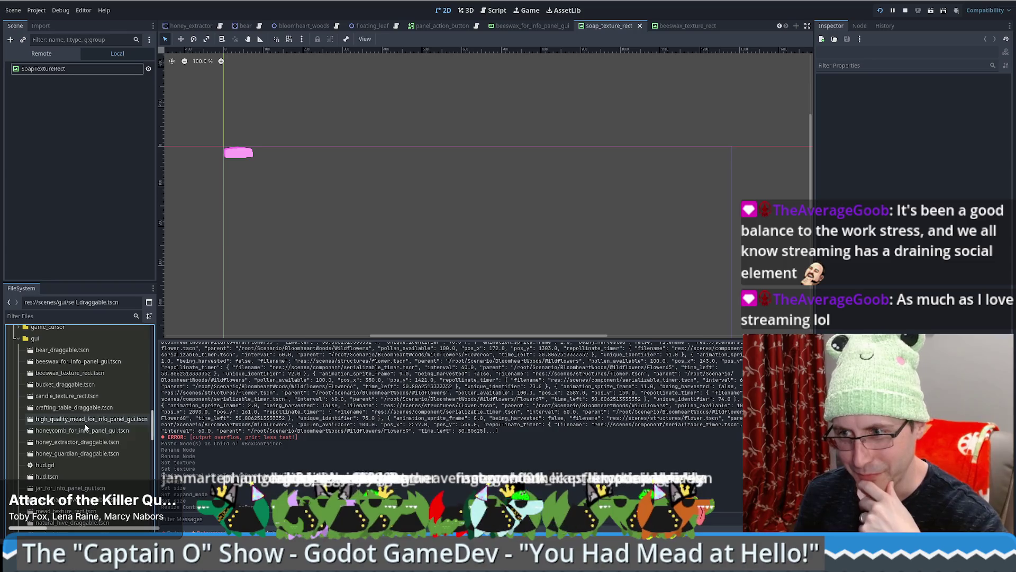
{"action": "scroll", "coordinate": [88, 423], "scroll_direction": "down", "scroll_amount": 3}
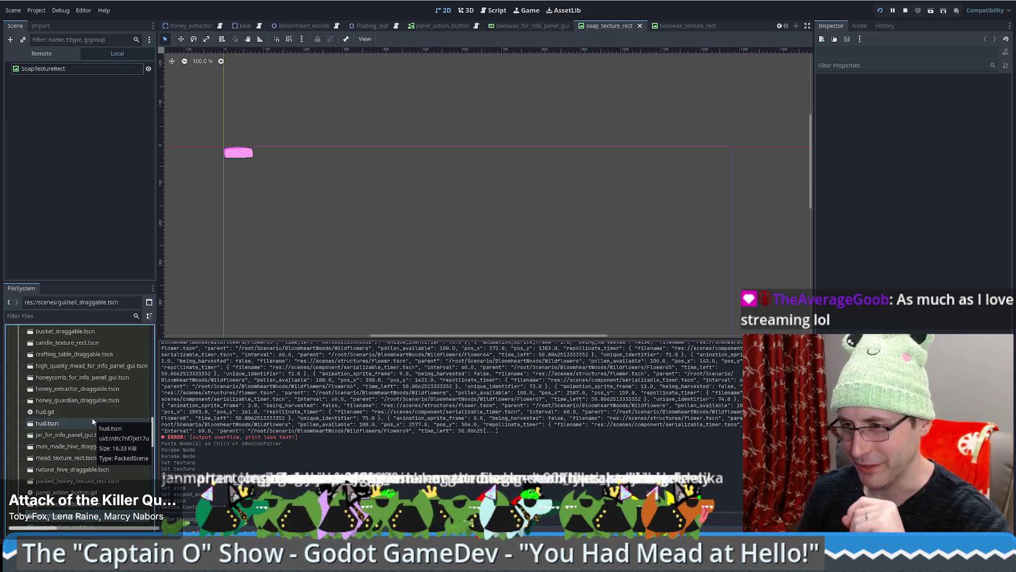
{"action": "scroll", "coordinate": [101, 455], "scroll_direction": "down", "scroll_amount": 1}
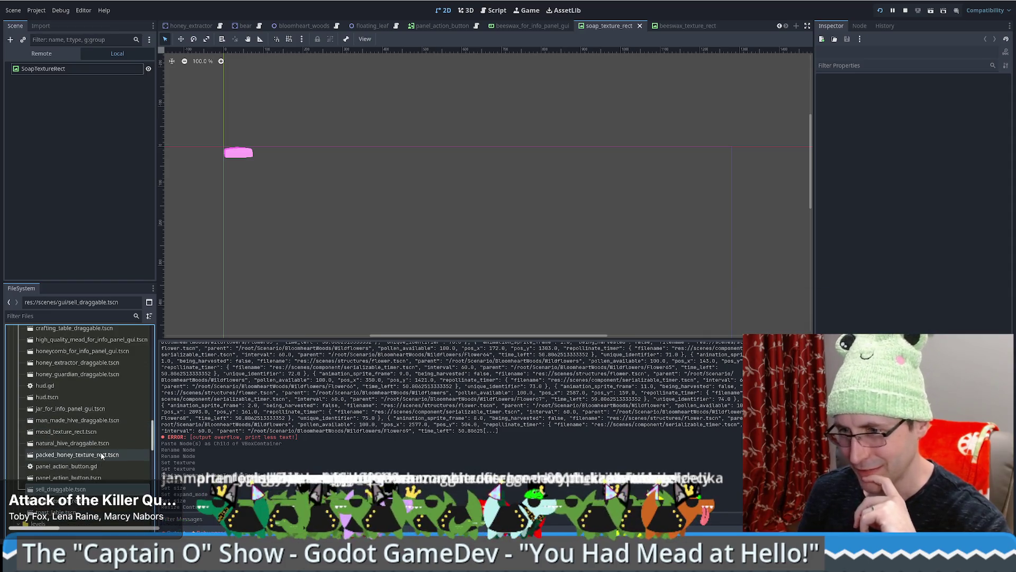
{"action": "scroll", "coordinate": [111, 455], "scroll_direction": "down", "scroll_amount": 2}
{"action": "left_click", "coordinate": [69, 448]}
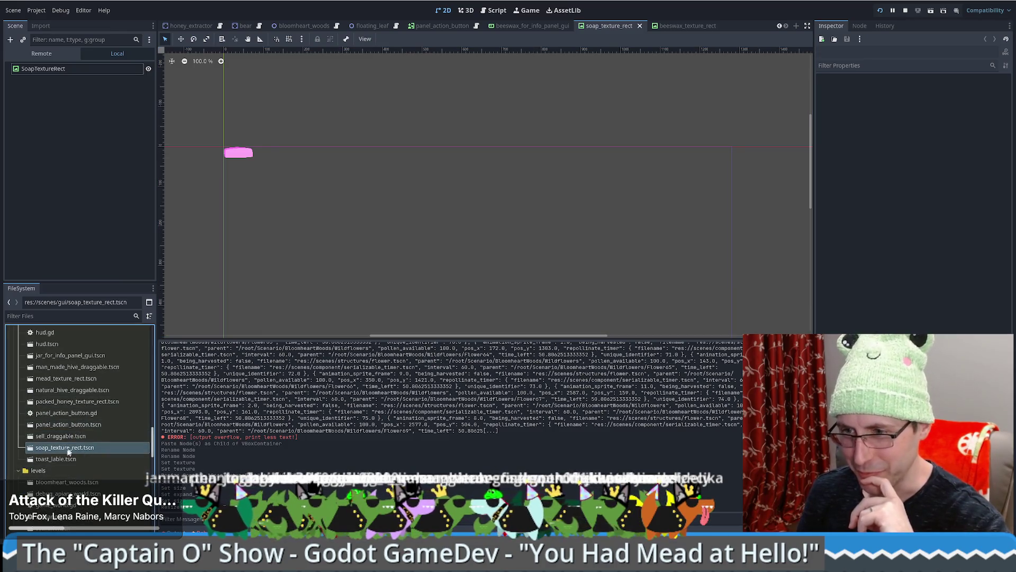
{"action": "scroll", "coordinate": [72, 429], "scroll_direction": "up", "scroll_amount": 5}
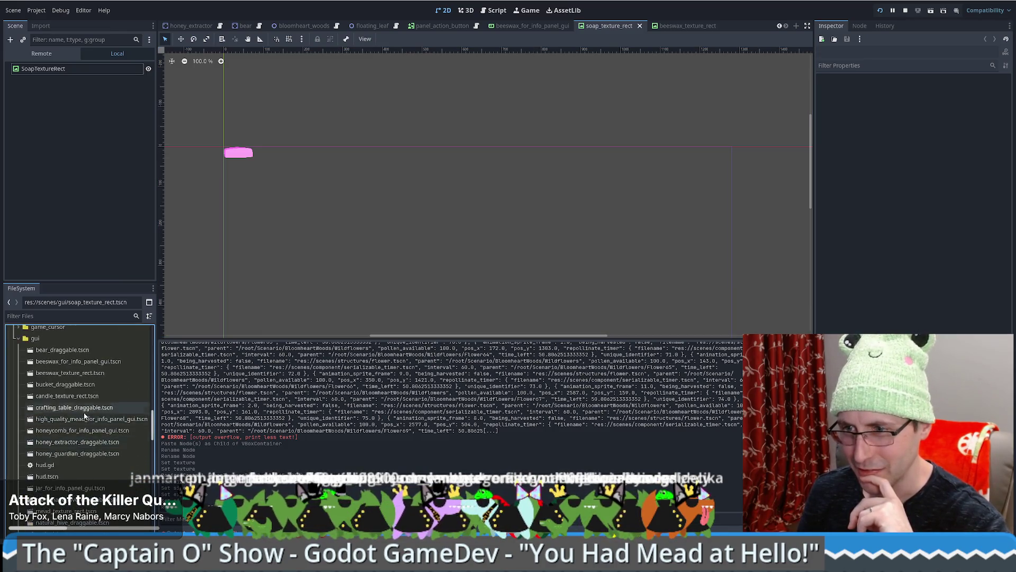
{"action": "scroll", "coordinate": [80, 424], "scroll_direction": "down", "scroll_amount": 4}
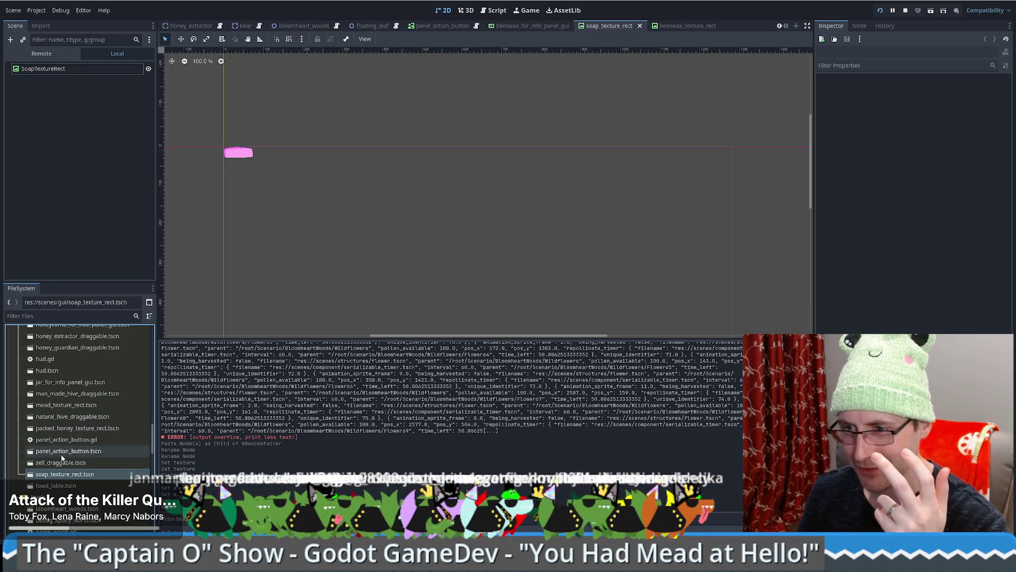
{"action": "left_click", "coordinate": [566, 27]}
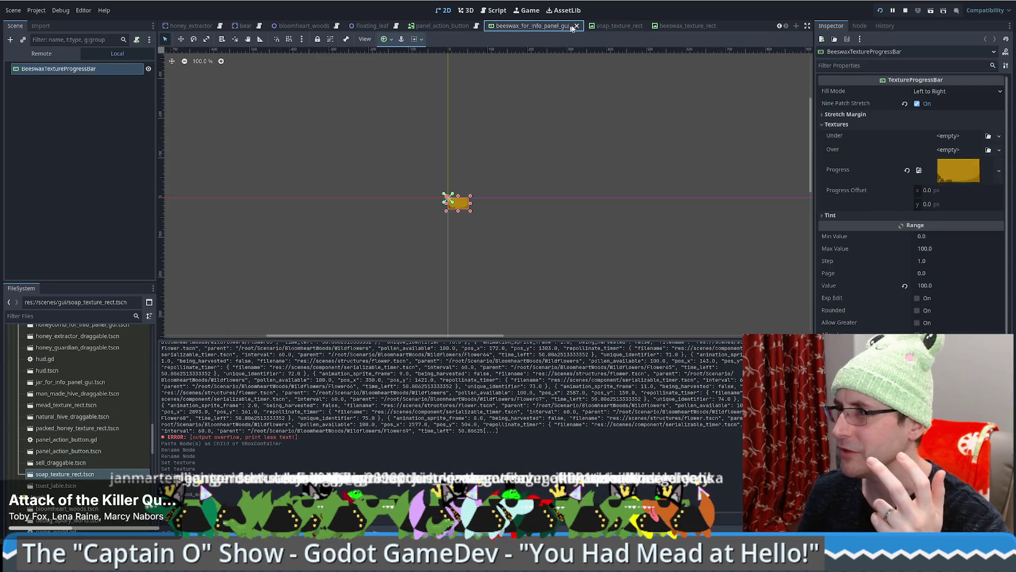
{"action": "left_click", "coordinate": [608, 26]}
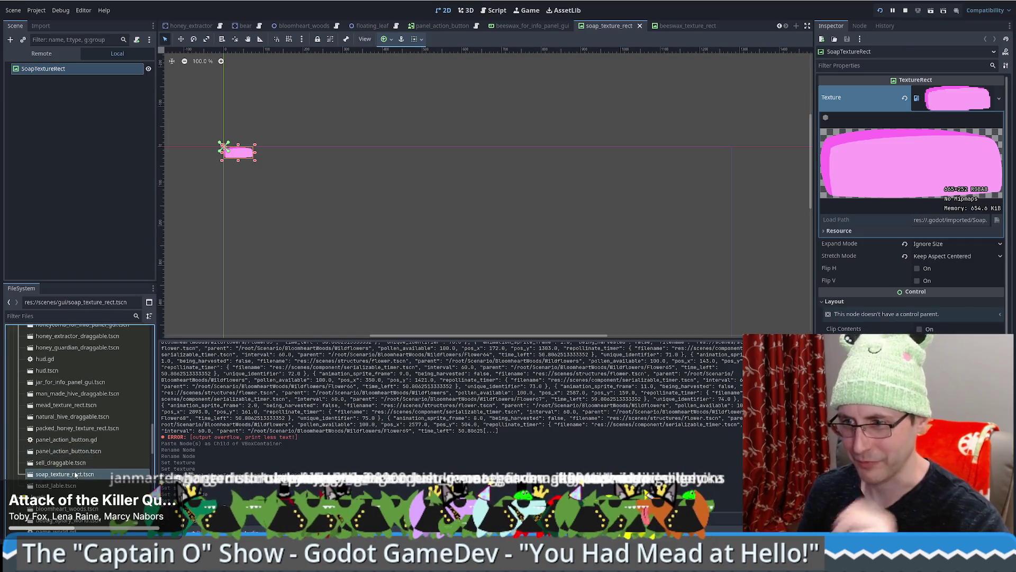
Step: Cancel the duplicate since candle_texture_rect already exists, and open candle_texture_rect.tscn instead
{"action": "key", "text": "ctrl+d"}
{"action": "type", "text": "candle_texture_rect"}
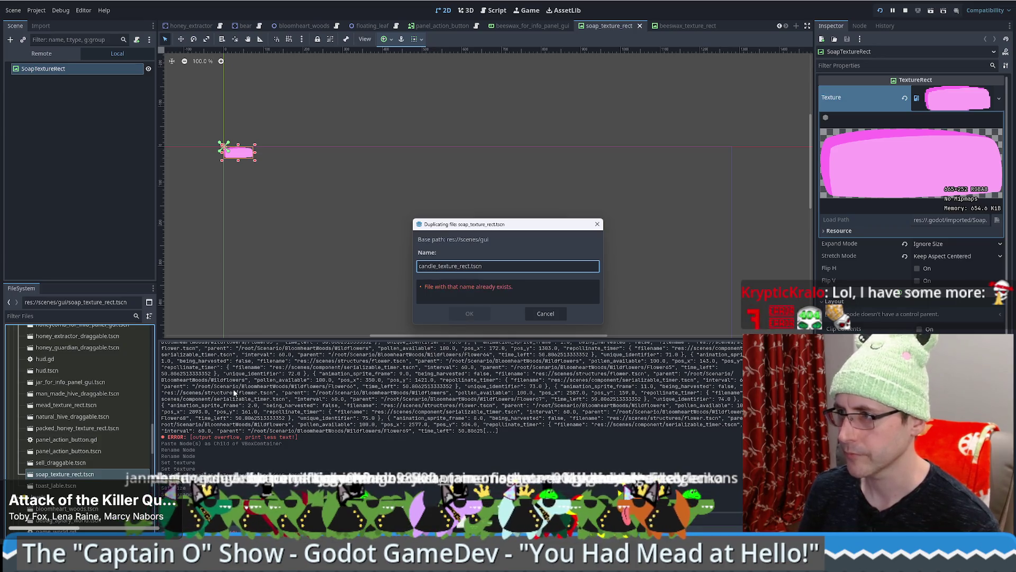
{"action": "left_click", "coordinate": [554, 310]}
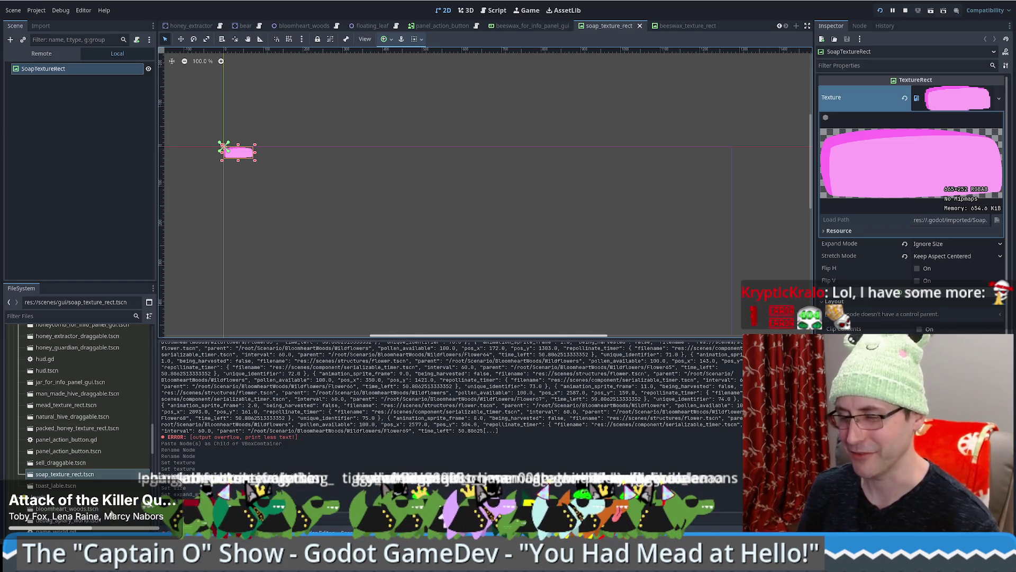
{"action": "scroll", "coordinate": [109, 497], "scroll_direction": "up", "scroll_amount": 4}
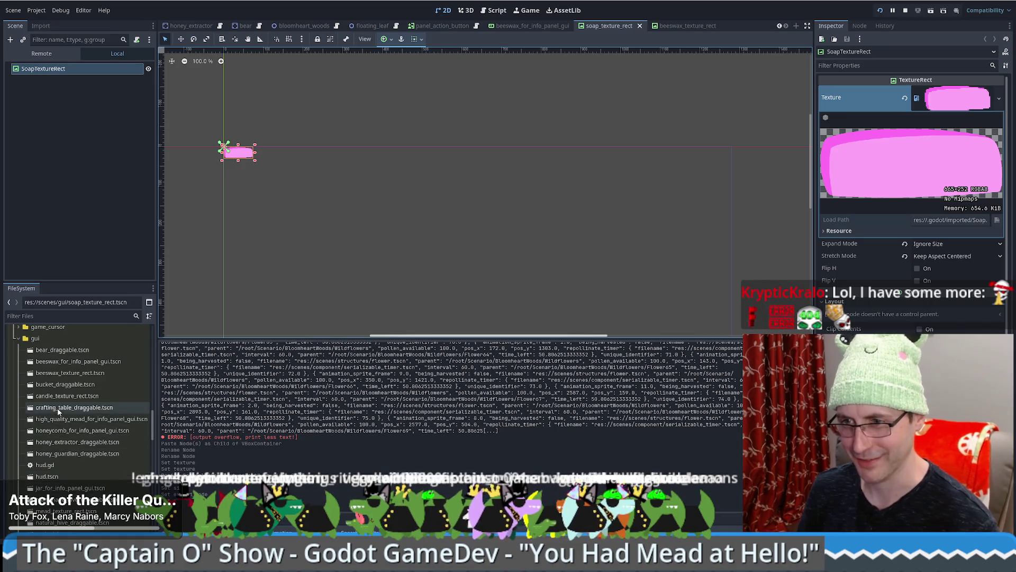
{"action": "double_click", "coordinate": [67, 395]}
{"action": "left_click", "coordinate": [63, 76]}
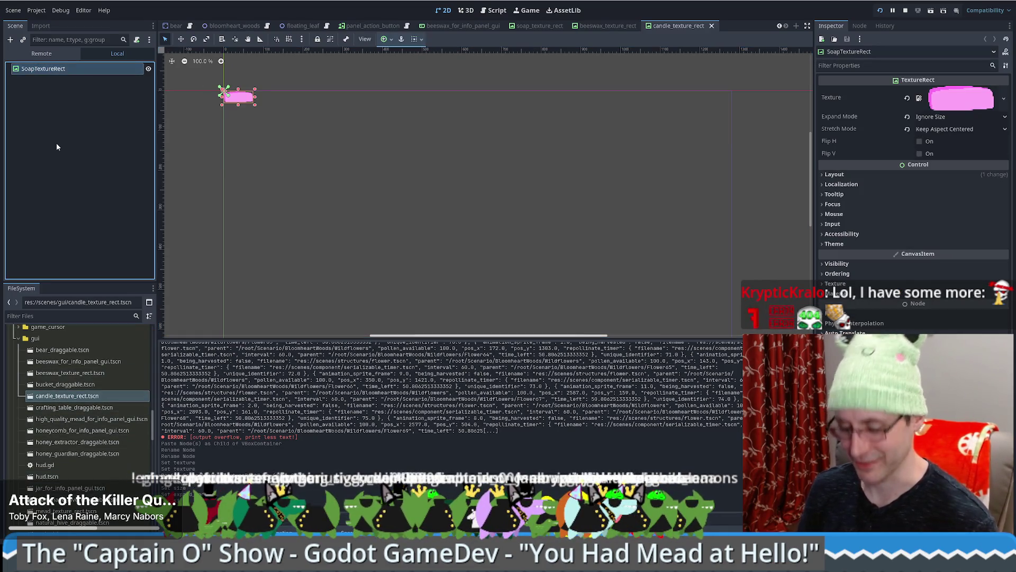
Step: Rename the root node from SoapTextureRect to CandleTextureRect
{"action": "key", "text": "F2"}
{"action": "key", "text": "Home"}
{"action": "key", "text": "Delete"}
{"action": "key", "text": "Delete"}
{"action": "key", "text": "Delete"}
{"action": "key", "text": "Delete"}
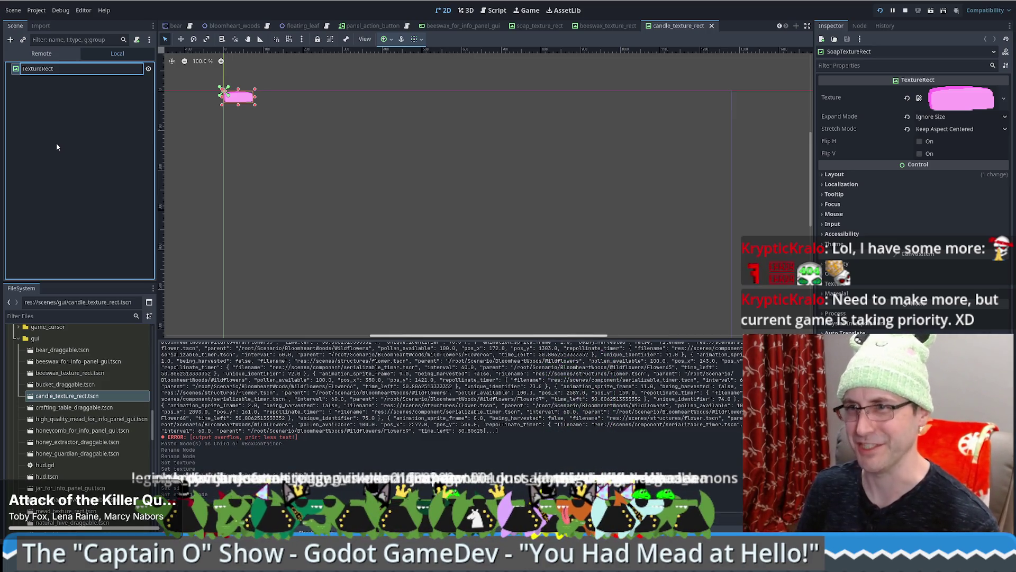
{"action": "type", "text": "Candle"}
{"action": "key", "text": "Return"}
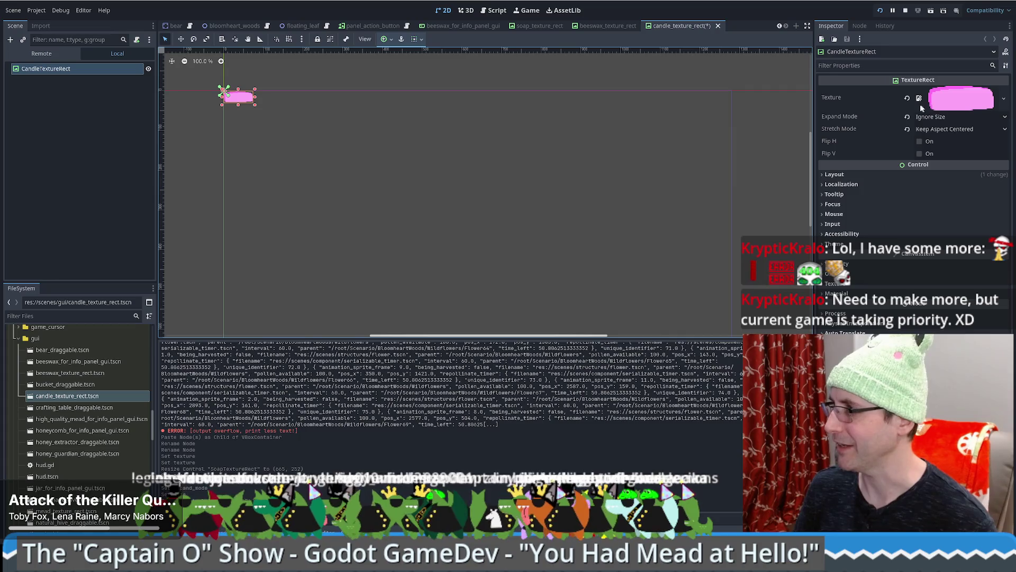
Step: Drag Candle.png onto the node's Texture slot in the Inspector
{"action": "scroll", "coordinate": [82, 371], "scroll_direction": "down", "scroll_amount": 6}
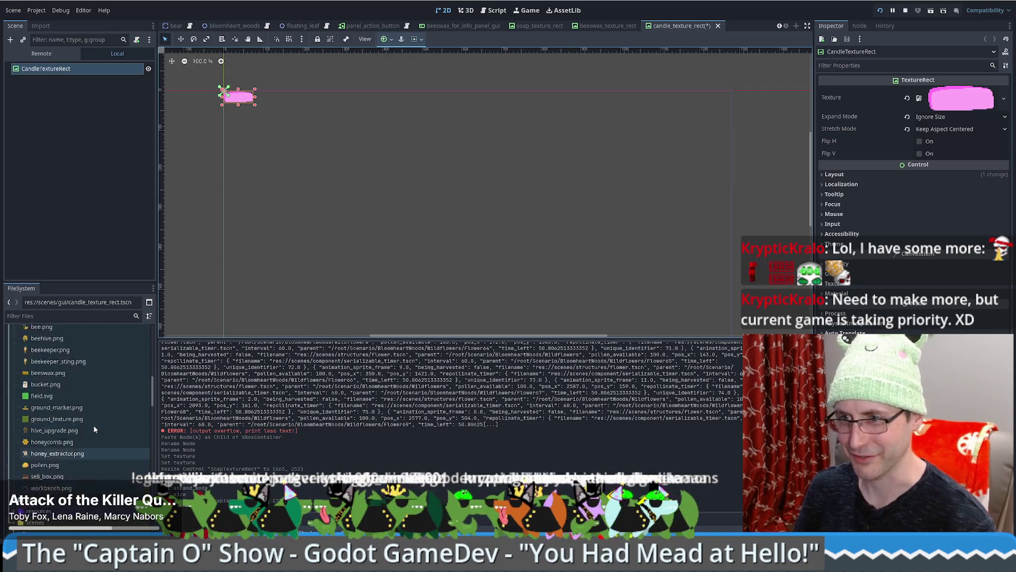
{"action": "scroll", "coordinate": [79, 424], "scroll_direction": "up", "scroll_amount": 5}
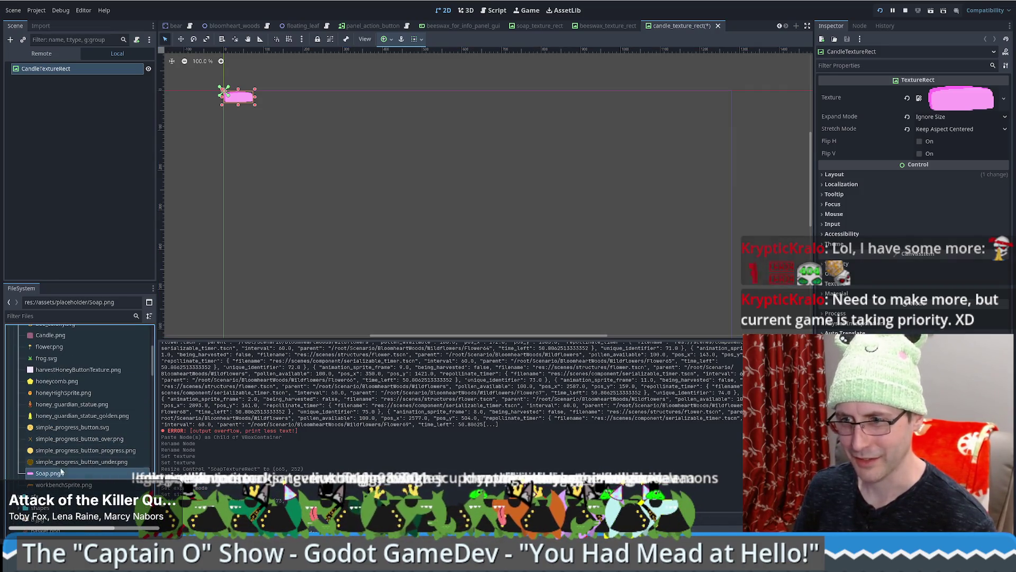
{"action": "left_click", "coordinate": [48, 473]}
{"action": "scroll", "coordinate": [67, 448], "scroll_direction": "up", "scroll_amount": 3}
{"action": "left_click", "coordinate": [50, 417]}
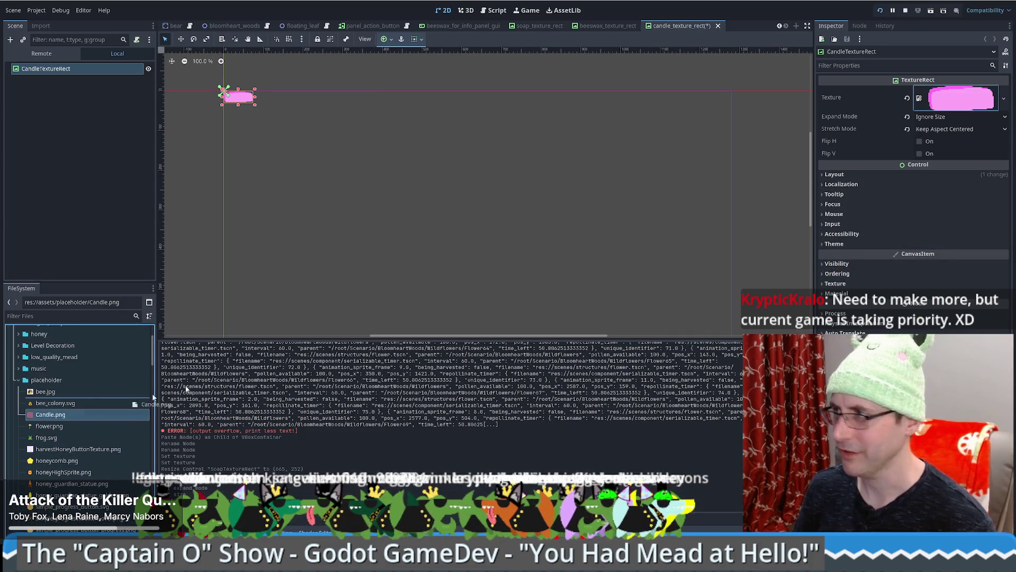
{"action": "left_click_drag", "start_coordinate": [98, 410], "coordinate": [960, 97]}
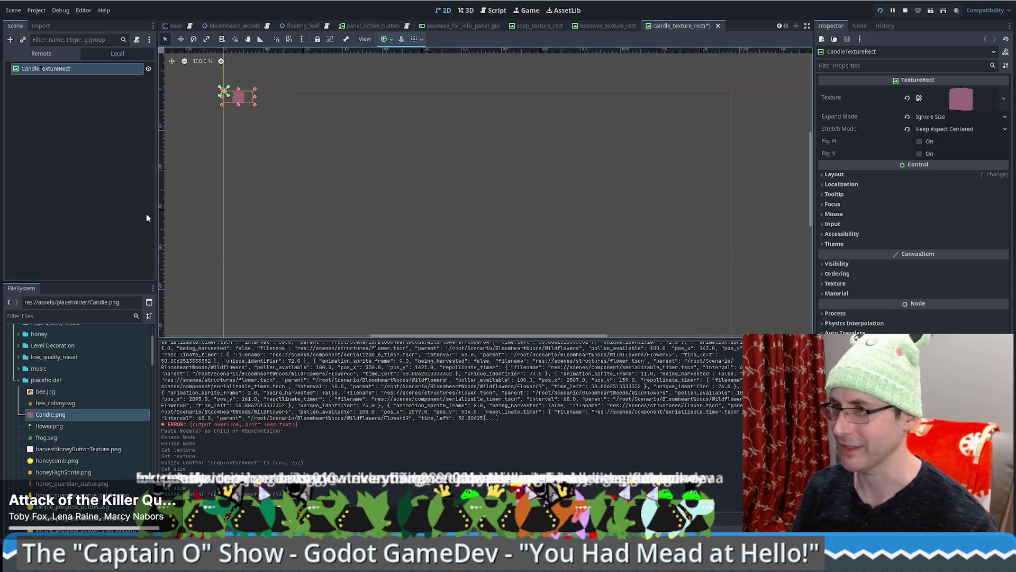
{"action": "scroll", "coordinate": [238, 102], "scroll_direction": "up", "scroll_amount": 3}
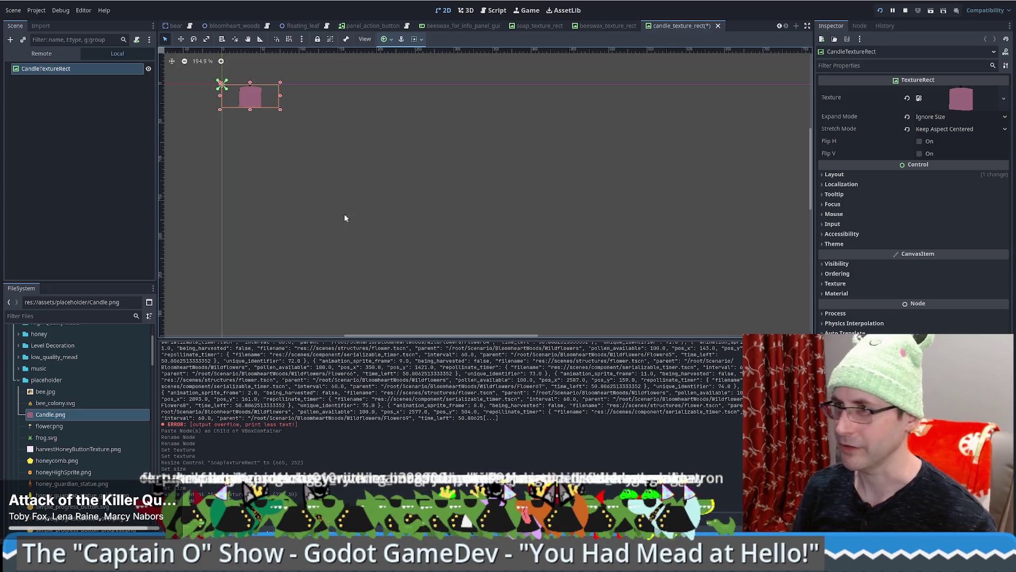
{"action": "left_click", "coordinate": [369, 223]}
Step: Save candle_texture_rect.tscn, then compare it against the beeswax_texture_rect scene
{"action": "key", "text": "ctrl+s"}
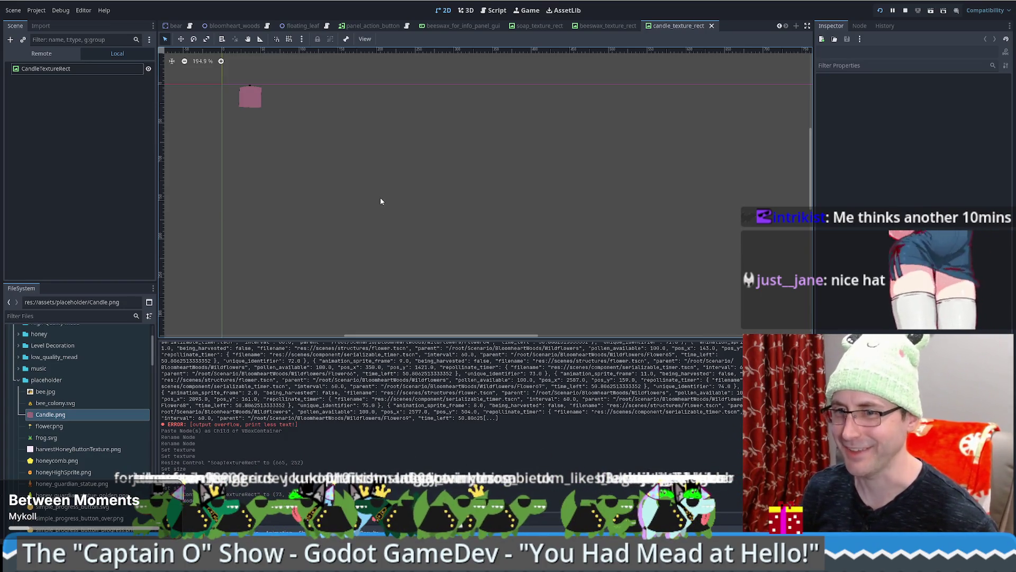
{"action": "left_click", "coordinate": [56, 69]}
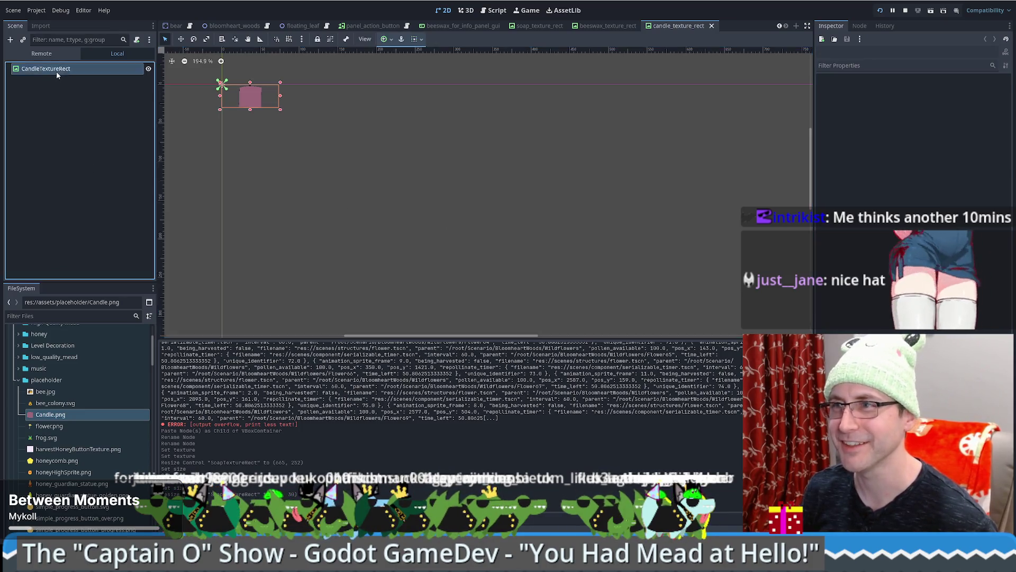
{"action": "left_click", "coordinate": [235, 26]}
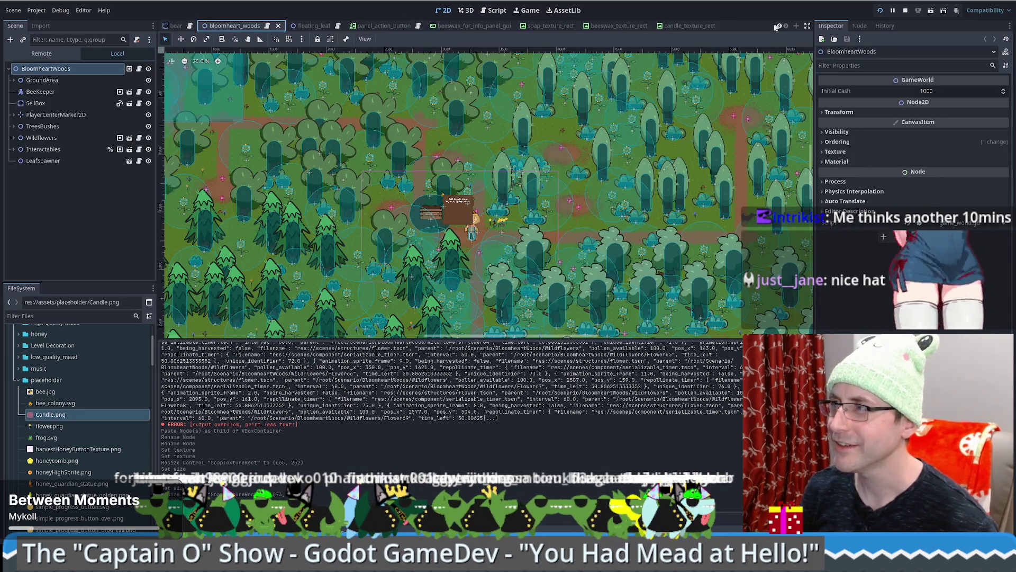
{"action": "left_click", "coordinate": [605, 26]}
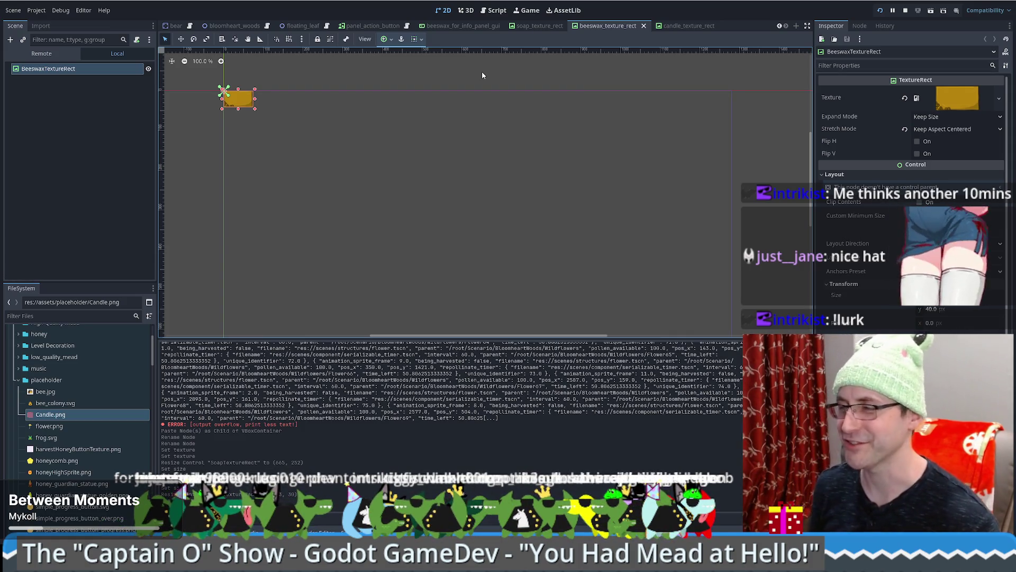
{"action": "left_click", "coordinate": [684, 30]}
{"action": "left_click", "coordinate": [599, 26]}
{"action": "left_click", "coordinate": [685, 28]}
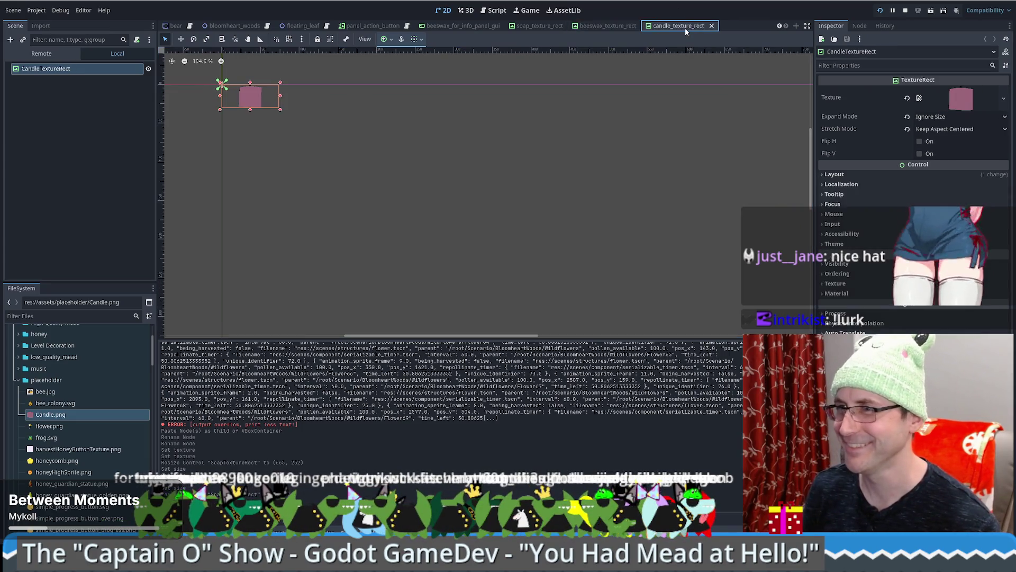
{"action": "left_click", "coordinate": [608, 26]}
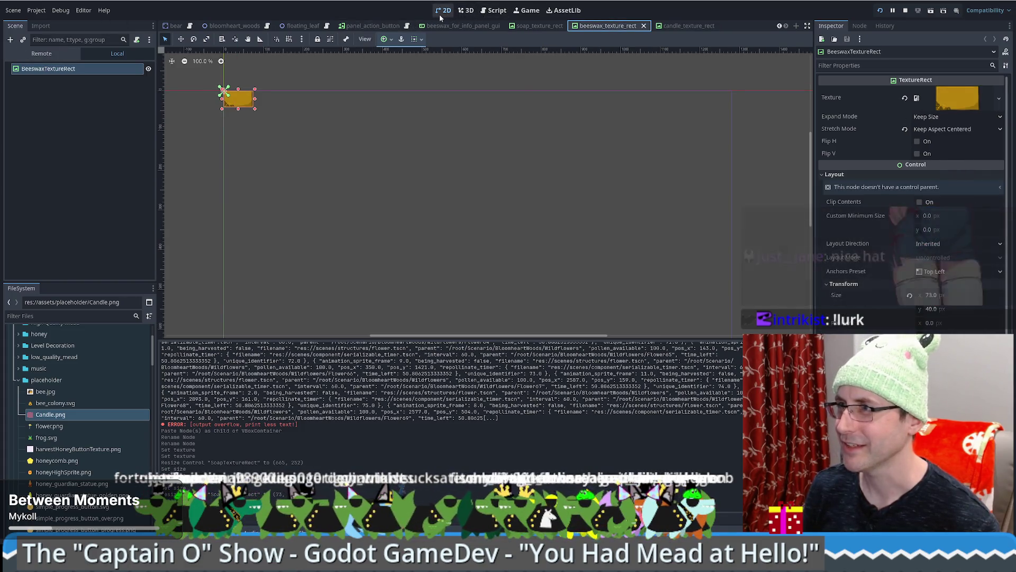
Step: Look through the bear, bloomheart_woods, panel_action_button and beeswax_for_info_panel_gui scene tabs
{"action": "left_click", "coordinate": [176, 26]}
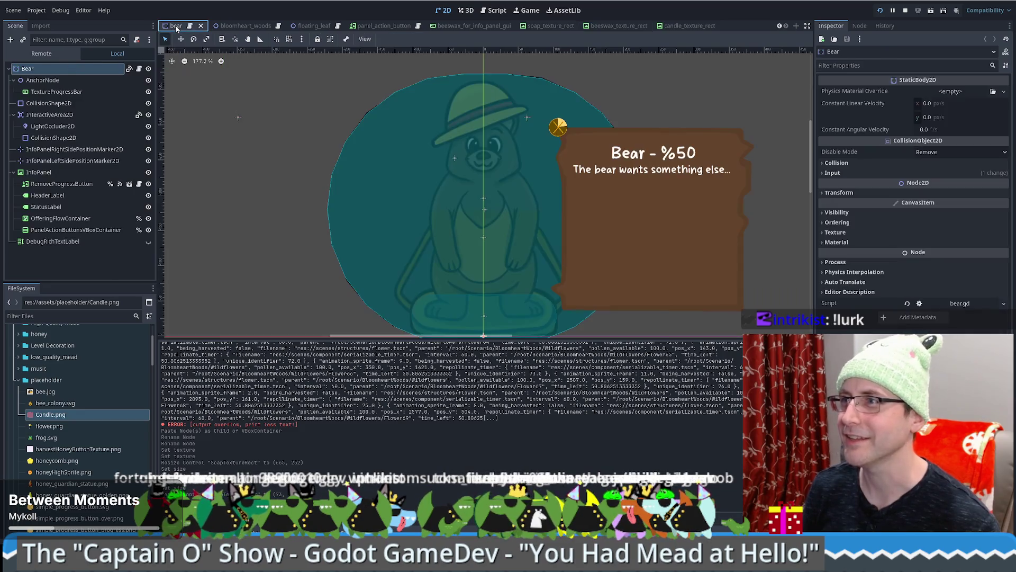
{"action": "left_click", "coordinate": [267, 27]}
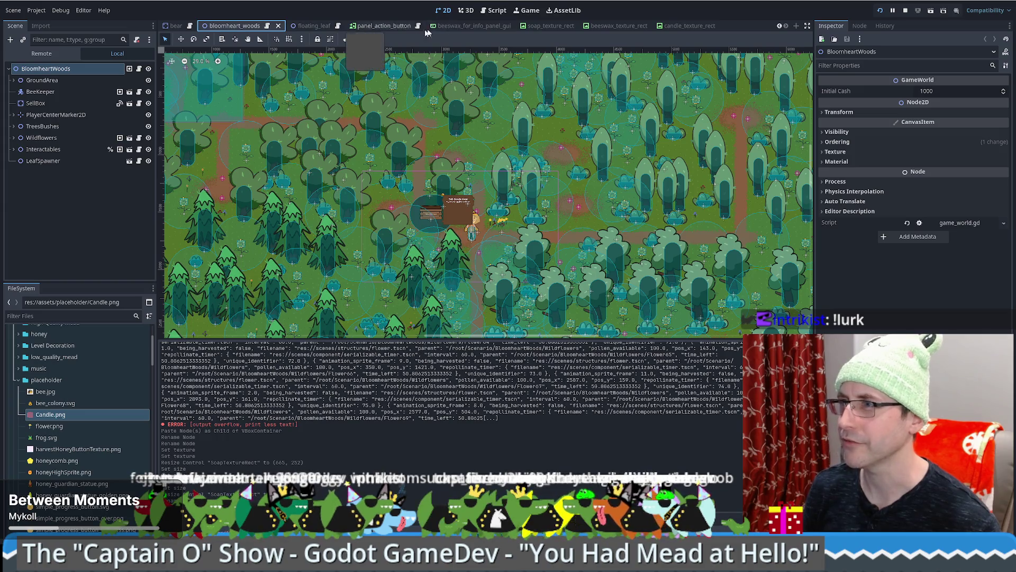
{"action": "left_click", "coordinate": [378, 26]}
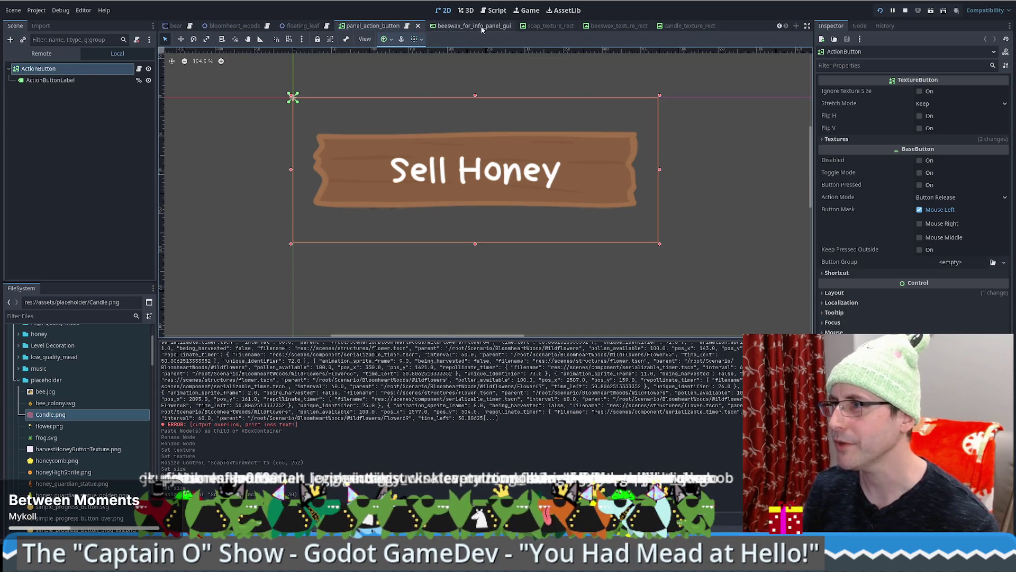
{"action": "left_click", "coordinate": [465, 25]}
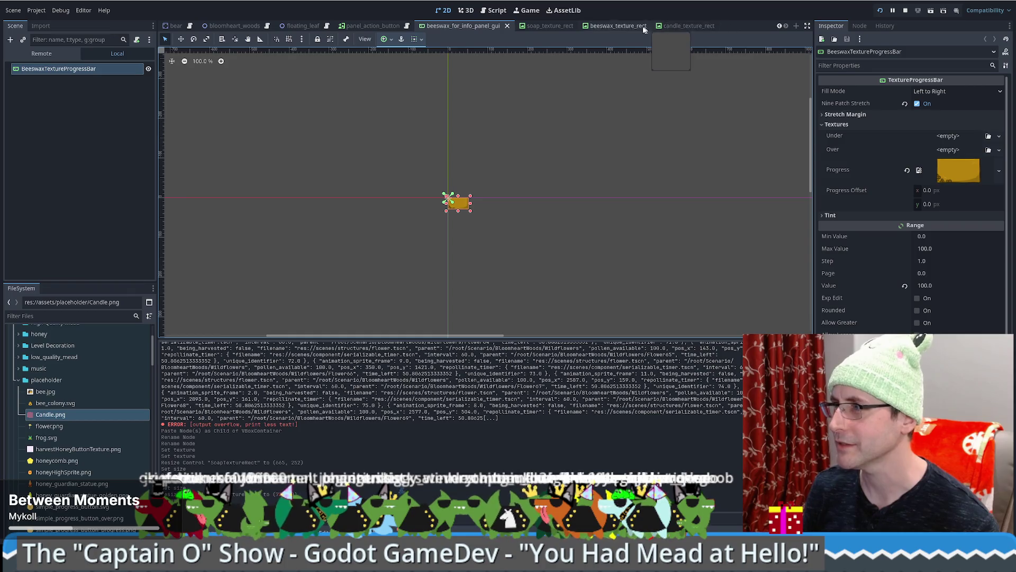
{"action": "scroll", "coordinate": [549, 29], "scroll_direction": "up", "scroll_amount": 1}
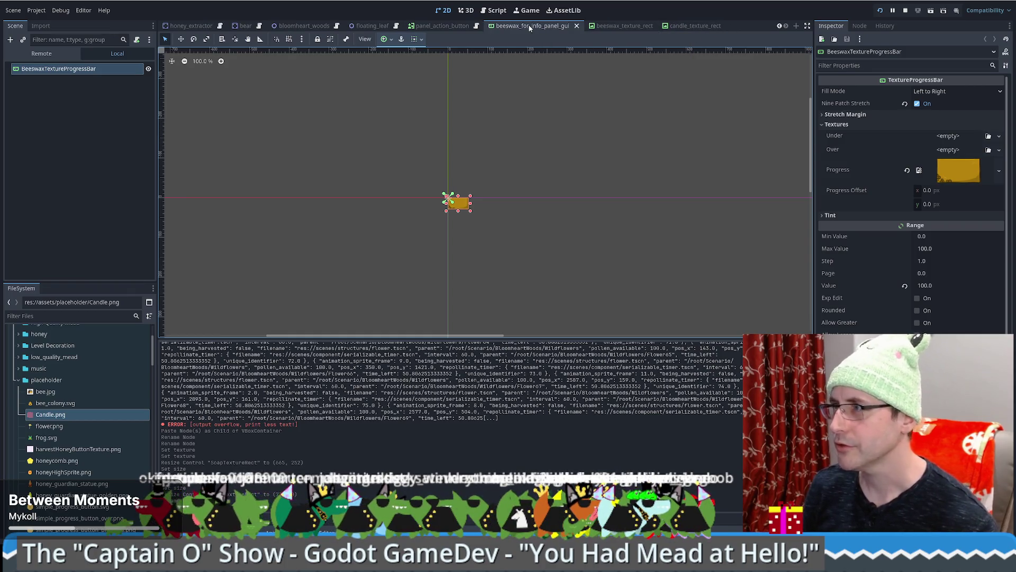
{"action": "scroll", "coordinate": [529, 27], "scroll_direction": "up", "scroll_amount": 1}
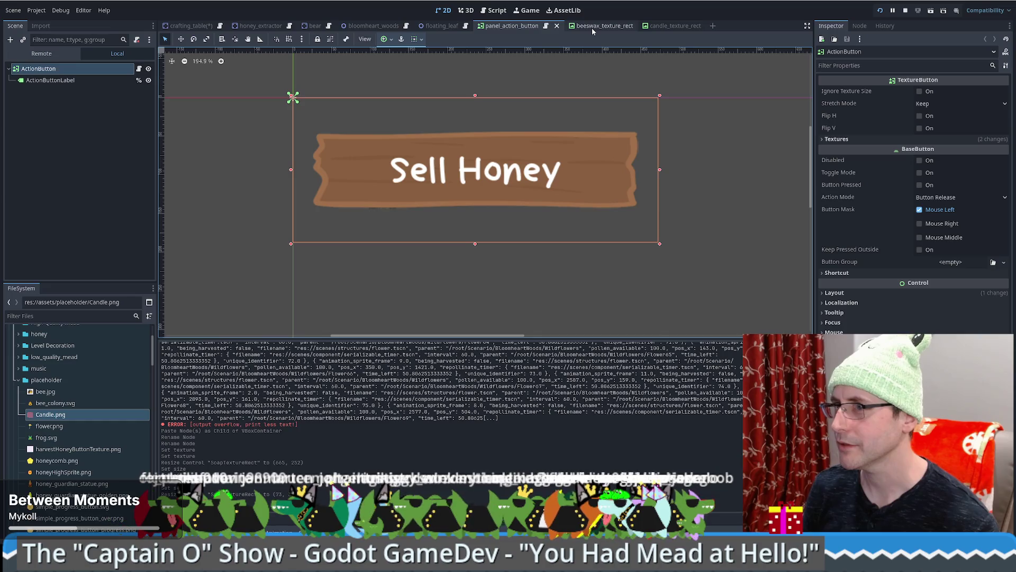
{"action": "scroll", "coordinate": [525, 27], "scroll_direction": "up", "scroll_amount": 1}
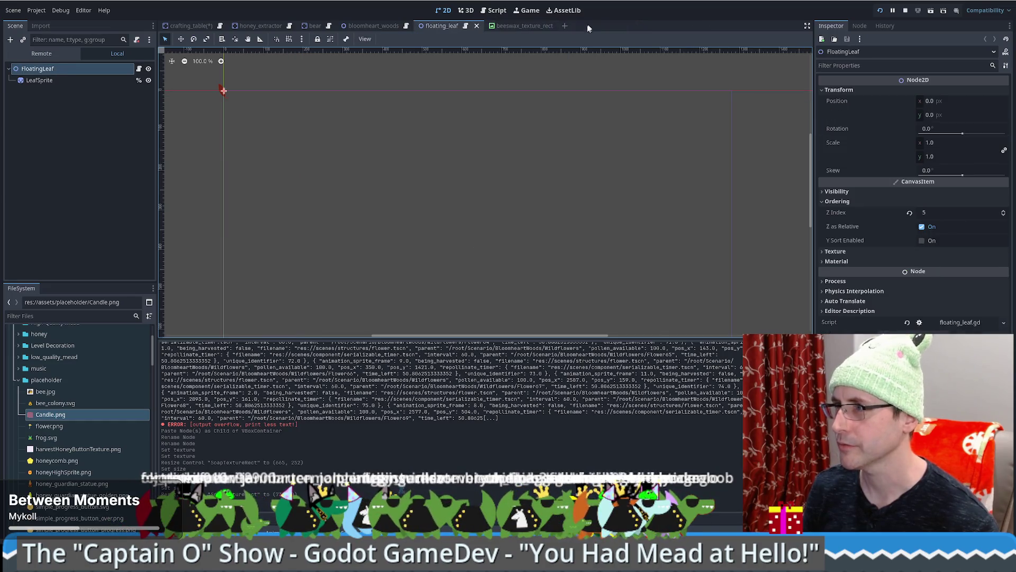
Step: Close floating_leaf and bloomheart_woods, leaving the crafting_table scene in view
{"action": "middle_click", "coordinate": [445, 28]}
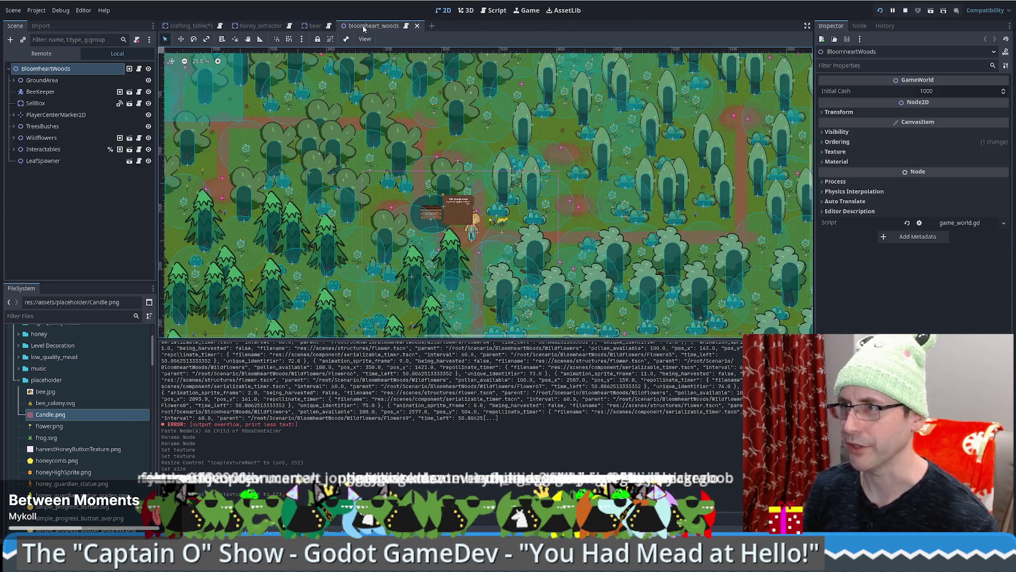
{"action": "middle_click", "coordinate": [366, 27]}
{"action": "left_click", "coordinate": [189, 25]}
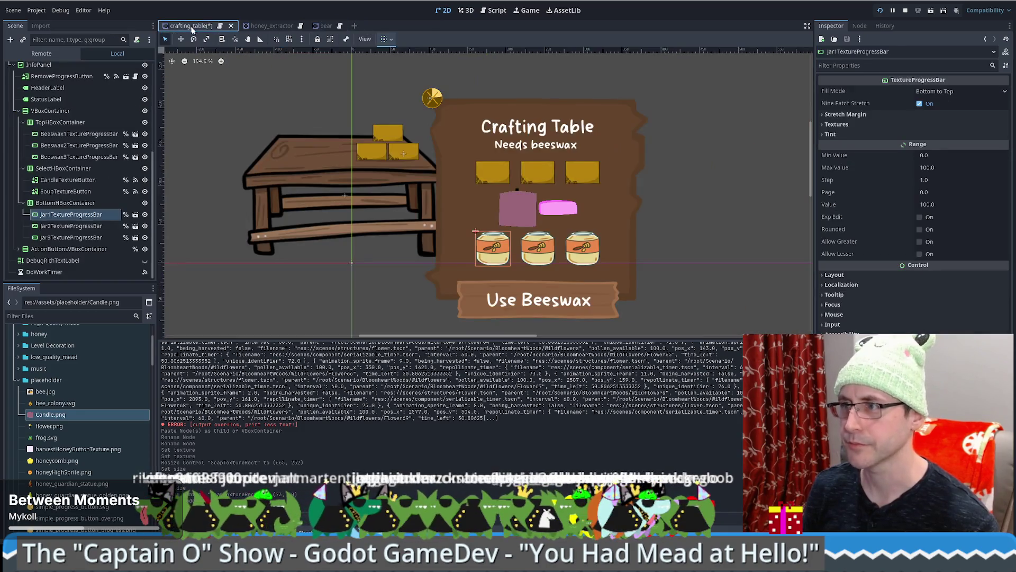
{"action": "left_click", "coordinate": [71, 226]}
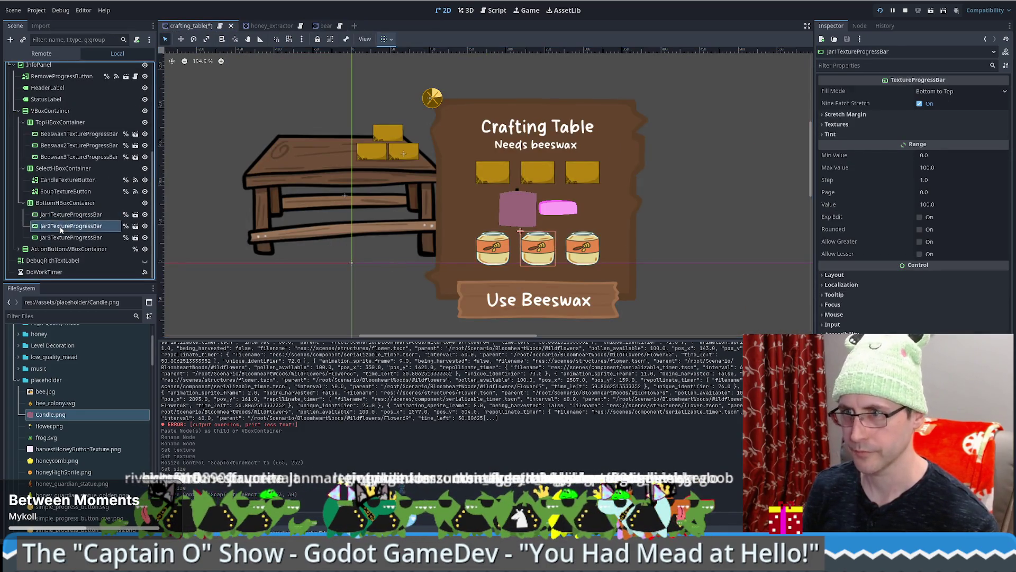
{"action": "left_click", "coordinate": [73, 203]}
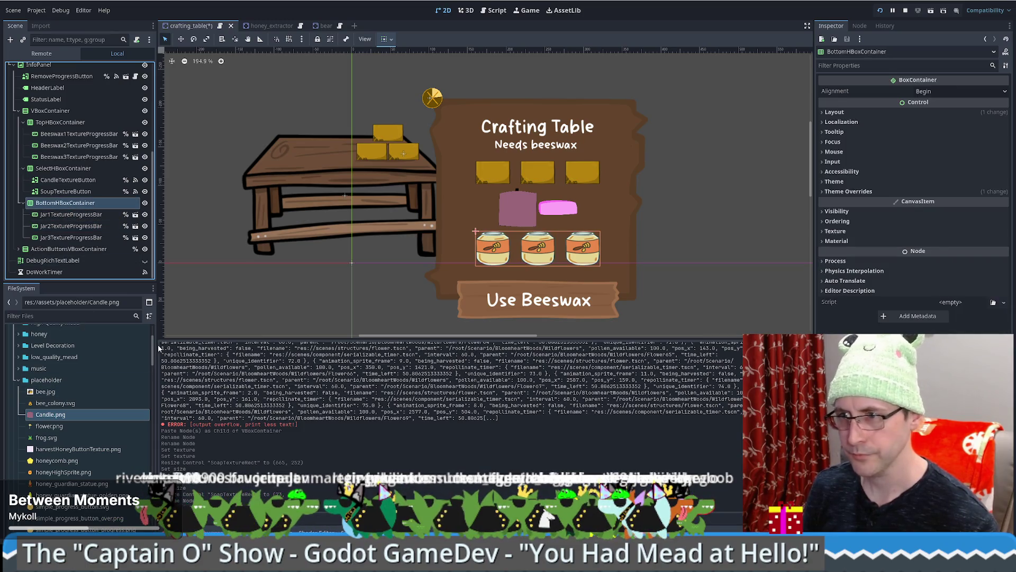
{"action": "left_click_drag", "start_coordinate": [153, 347], "coordinate": [153, 358]}
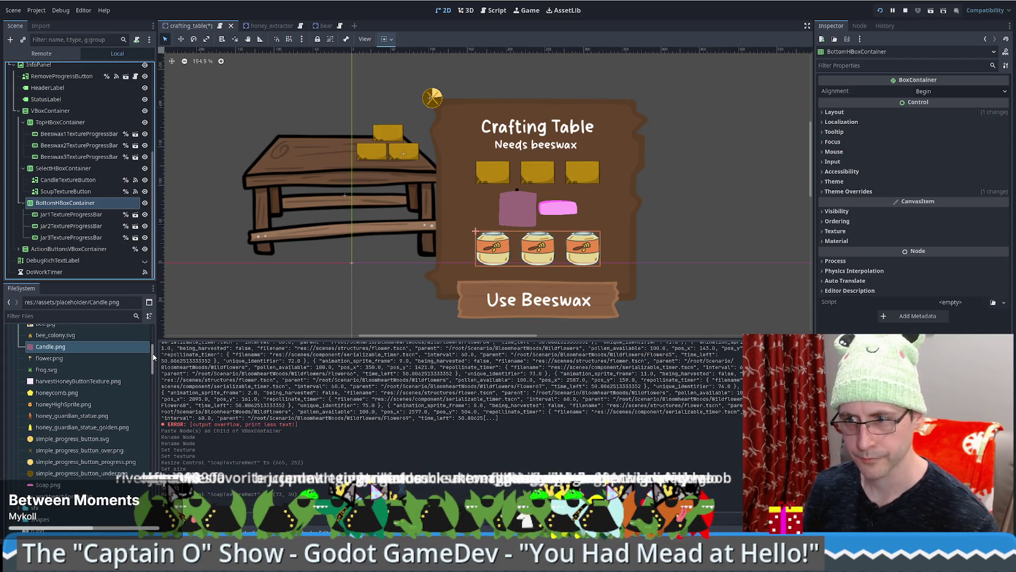
{"action": "scroll", "coordinate": [119, 412], "scroll_direction": "down", "scroll_amount": 3}
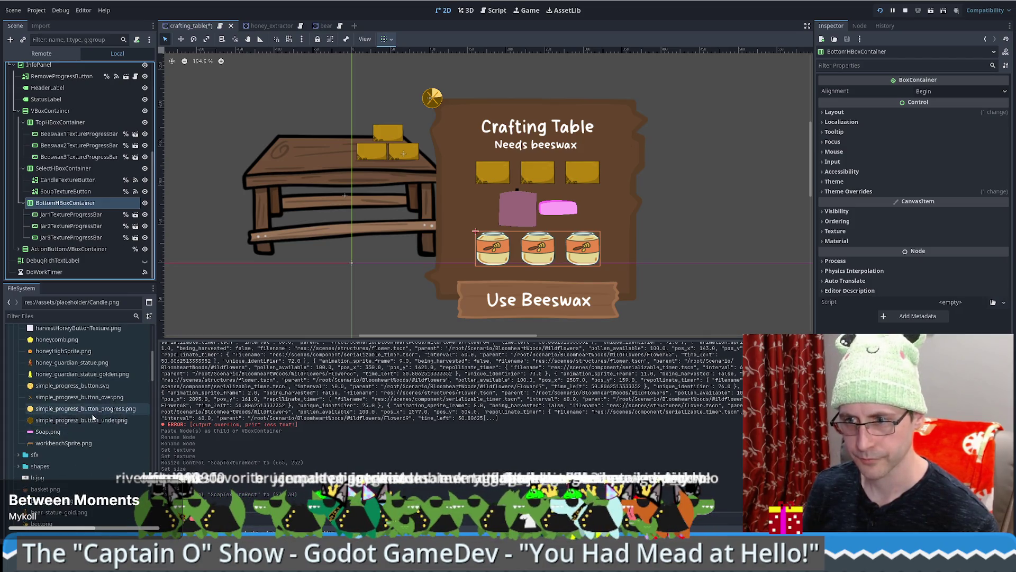
{"action": "scroll", "coordinate": [91, 418], "scroll_direction": "down", "scroll_amount": 6}
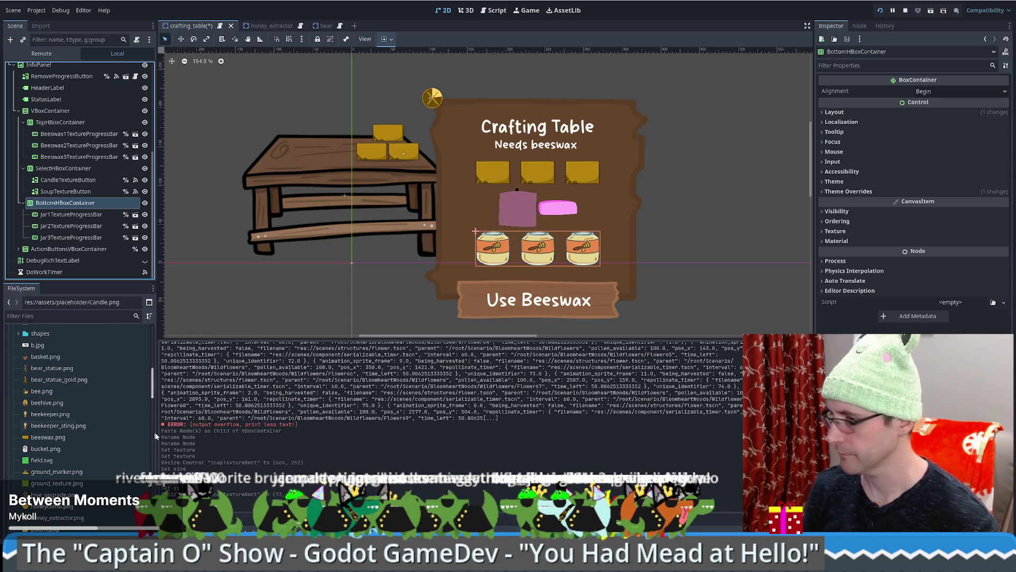
{"action": "scroll", "coordinate": [74, 420], "scroll_direction": "up", "scroll_amount": 3}
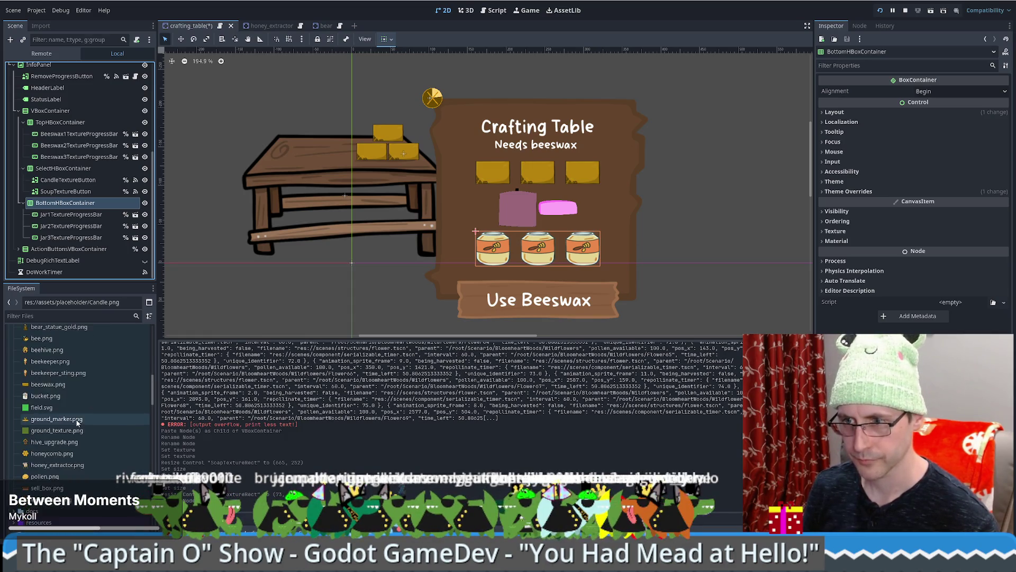
{"action": "scroll", "coordinate": [76, 418], "scroll_direction": "down", "scroll_amount": 1}
{"action": "scroll", "coordinate": [72, 415], "scroll_direction": "up", "scroll_amount": 2}
{"action": "scroll", "coordinate": [80, 416], "scroll_direction": "down", "scroll_amount": 2}
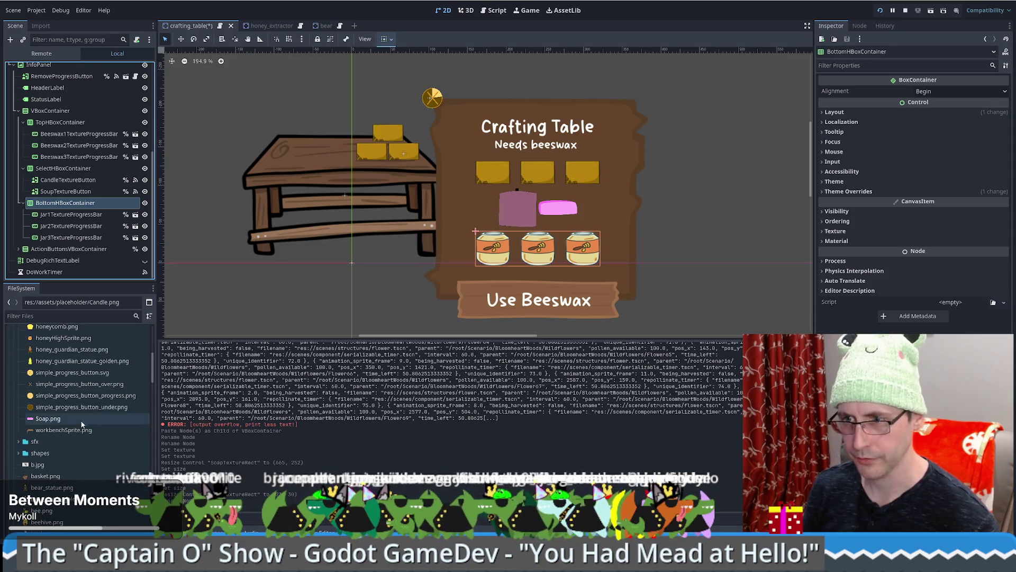
{"action": "scroll", "coordinate": [84, 417], "scroll_direction": "up", "scroll_amount": 3}
{"action": "scroll", "coordinate": [79, 413], "scroll_direction": "down", "scroll_amount": 4}
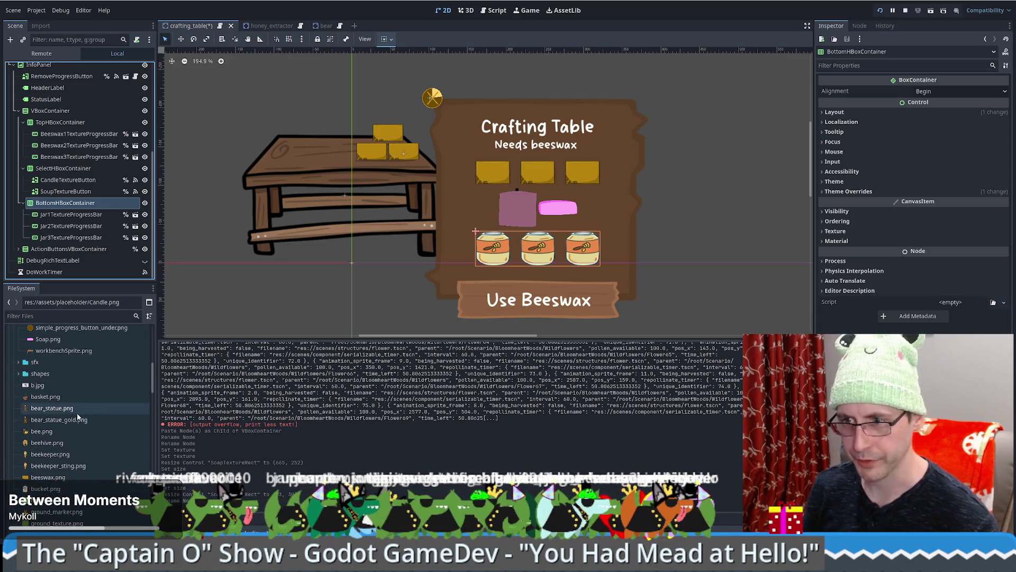
{"action": "left_click", "coordinate": [50, 214]}
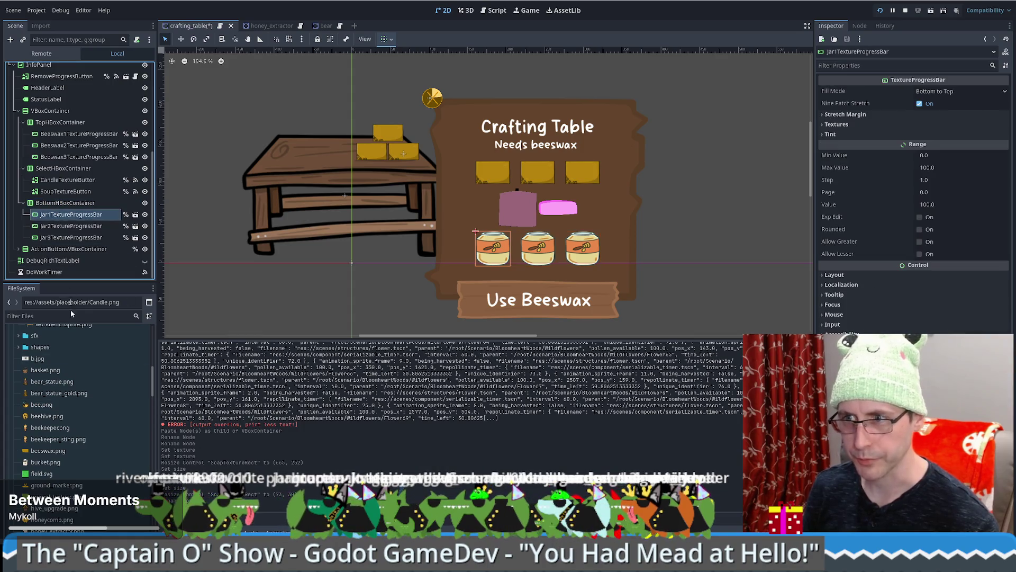
Step: Delete Jar1, Jar2 and Jar3 TextureProgressBar nodes, confirming each deletion
{"action": "key", "text": "Delete"}
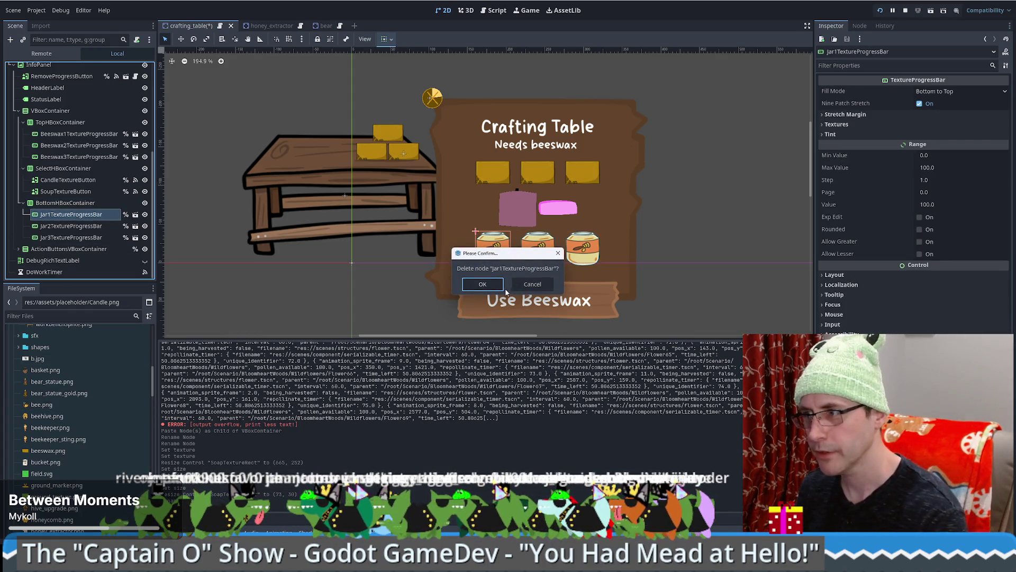
{"action": "left_click", "coordinate": [483, 284]}
{"action": "key", "text": "Delete"}
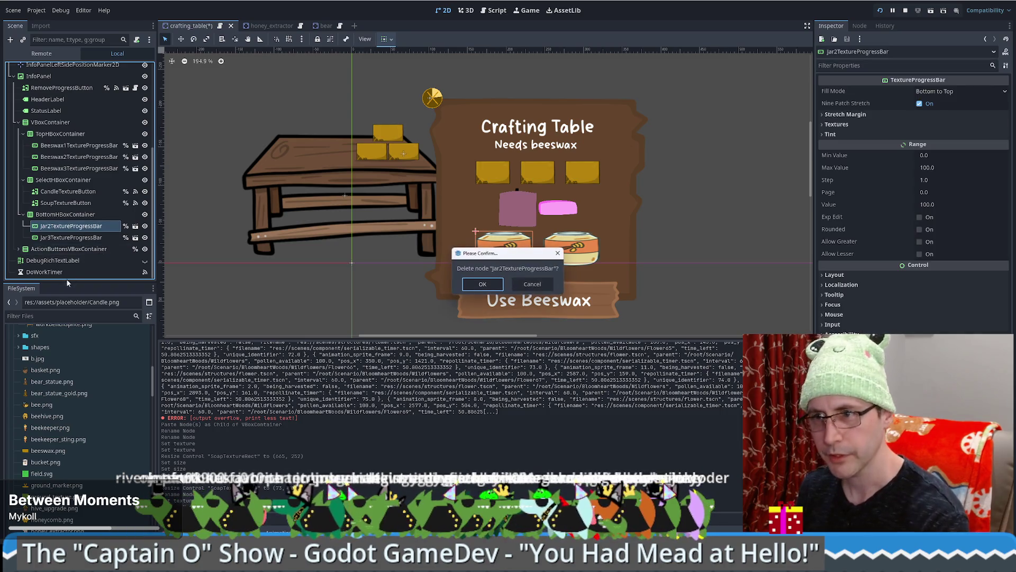
{"action": "left_click", "coordinate": [482, 284]}
{"action": "key", "text": "Delete"}
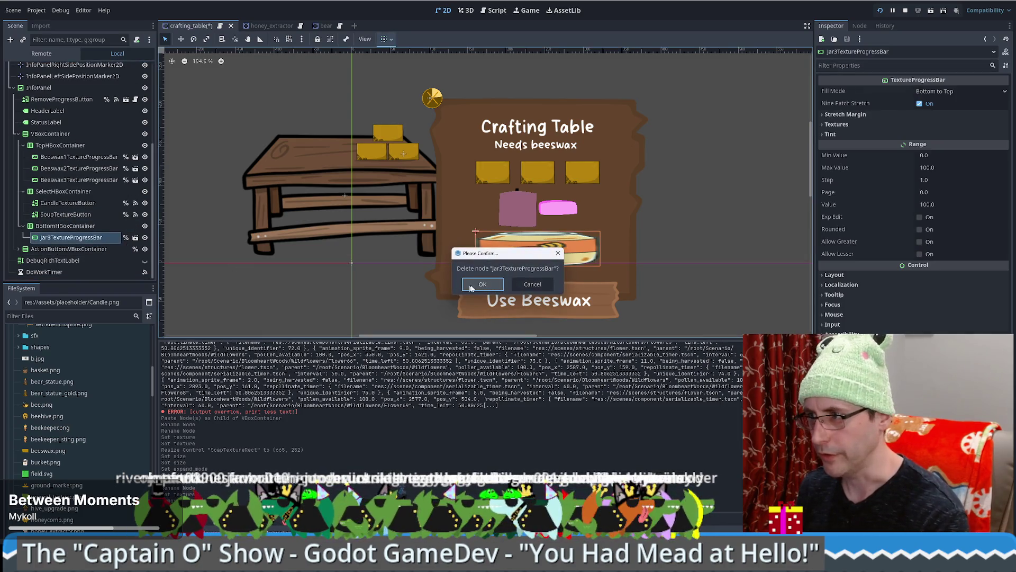
{"action": "left_click", "coordinate": [488, 287]}
{"action": "right_click", "coordinate": [80, 239]}
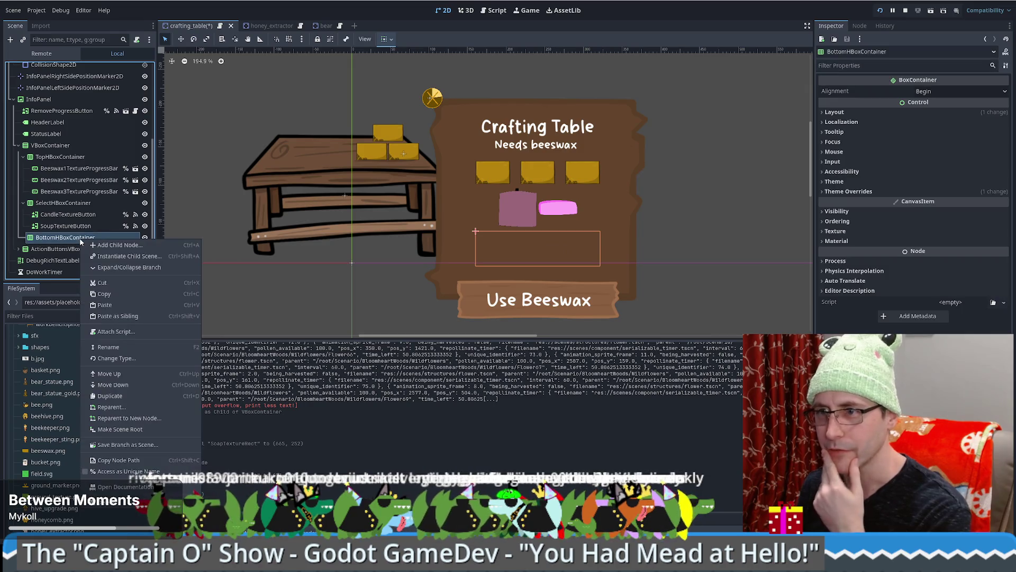
Step: Rename BottomHBoxContainer to GoodsHBoxContainer
{"action": "left_click", "coordinate": [65, 241]}
{"action": "left_click", "coordinate": [56, 237]}
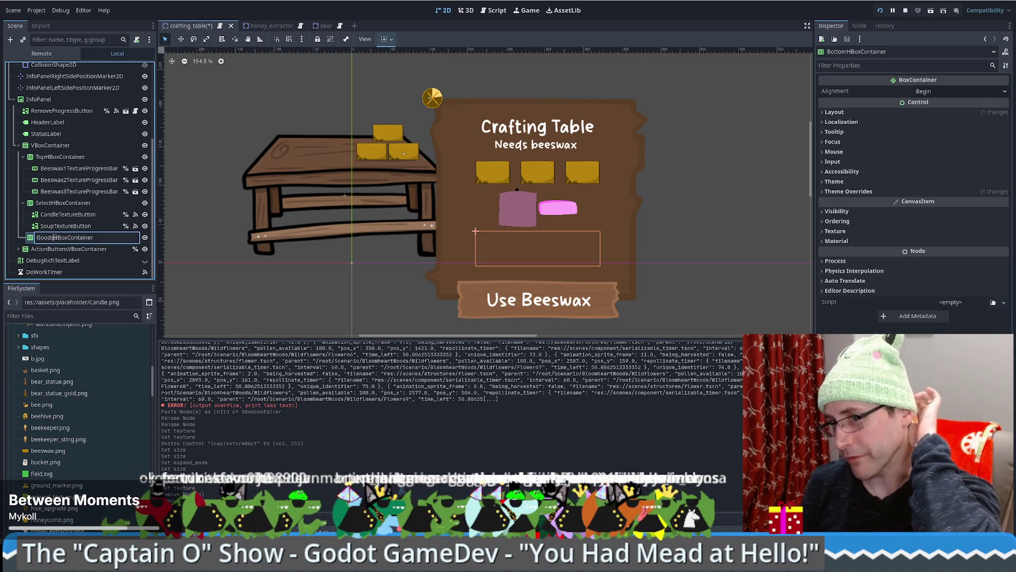
{"action": "key", "text": "Return"}
{"action": "right_click", "coordinate": [56, 238]}
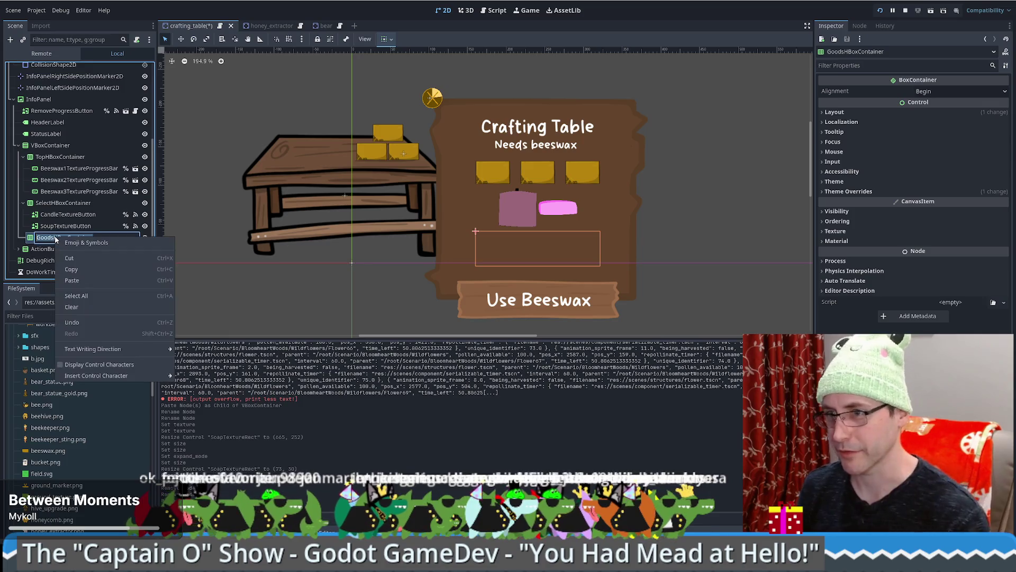
{"action": "right_click", "coordinate": [33, 237]}
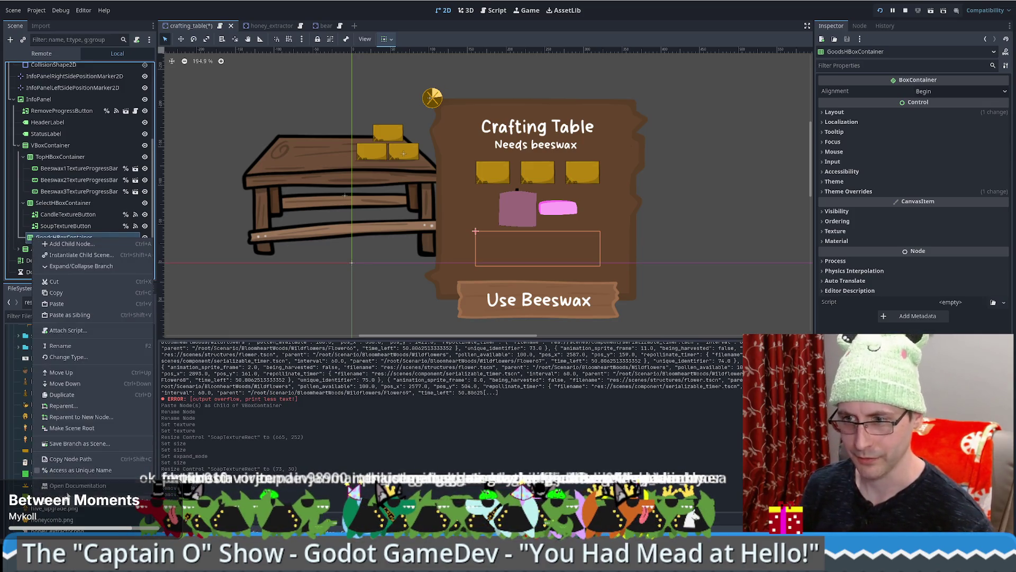
{"action": "key", "text": "Escape"}
Step: Open crafting_table.gd in the script editor with the caret on line 177
{"action": "scroll", "coordinate": [143, 82], "scroll_direction": "up", "scroll_amount": 5}
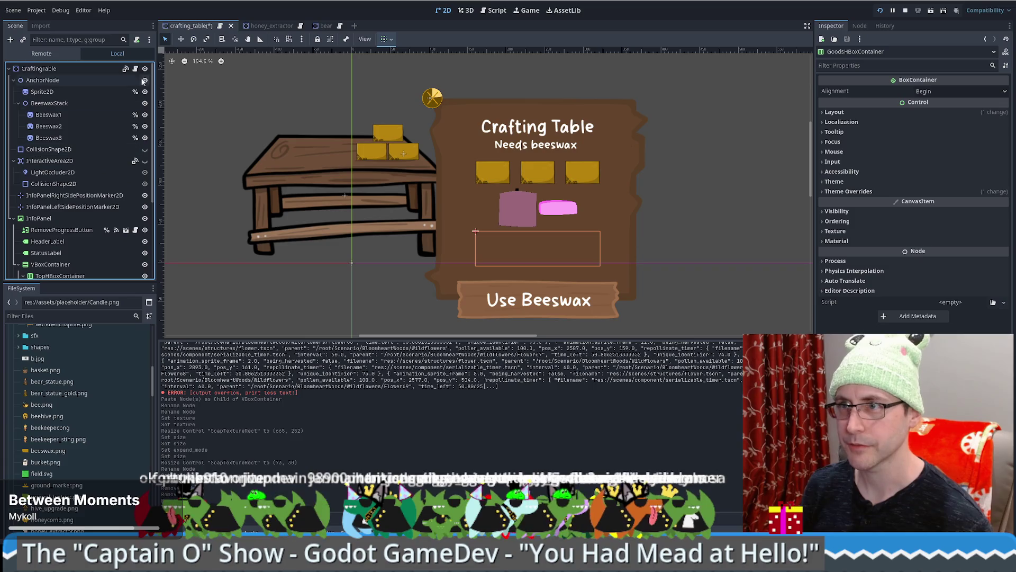
{"action": "left_click", "coordinate": [134, 69]}
{"action": "left_click", "coordinate": [649, 154]}
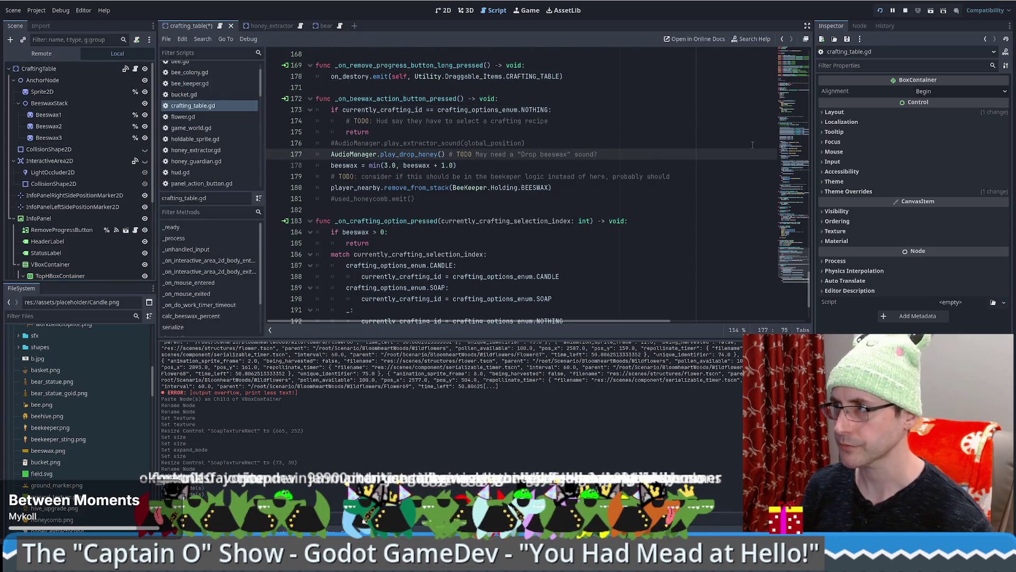
Step: Insert a blank line after the PANEL_ACTION_BUTTON preload on line 4
{"action": "scroll", "coordinate": [800, 134], "scroll_direction": "up", "scroll_amount": 20}
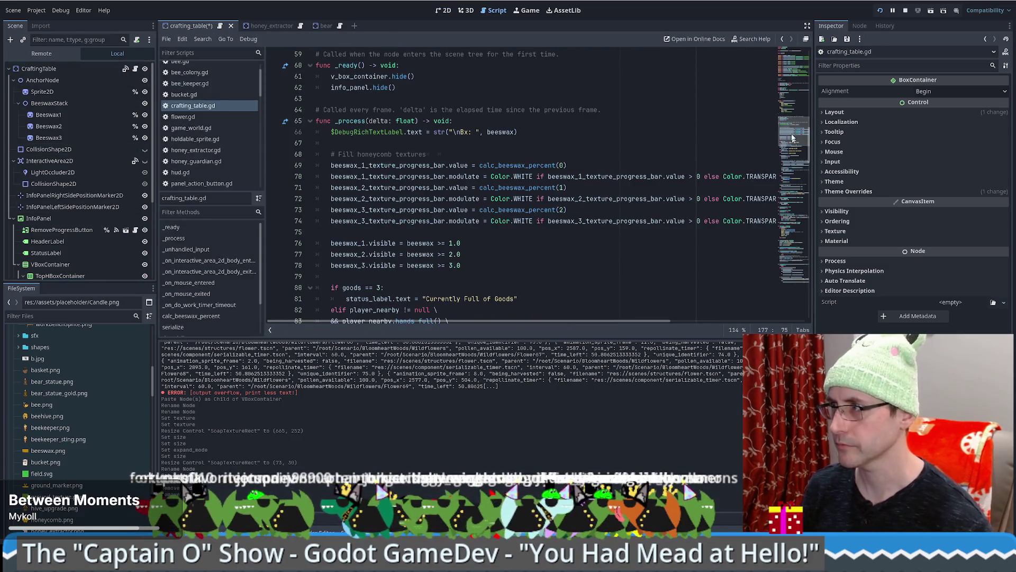
{"action": "scroll", "coordinate": [615, 222], "scroll_direction": "down", "scroll_amount": 5}
{"action": "scroll", "coordinate": [615, 222], "scroll_direction": "up", "scroll_amount": 3}
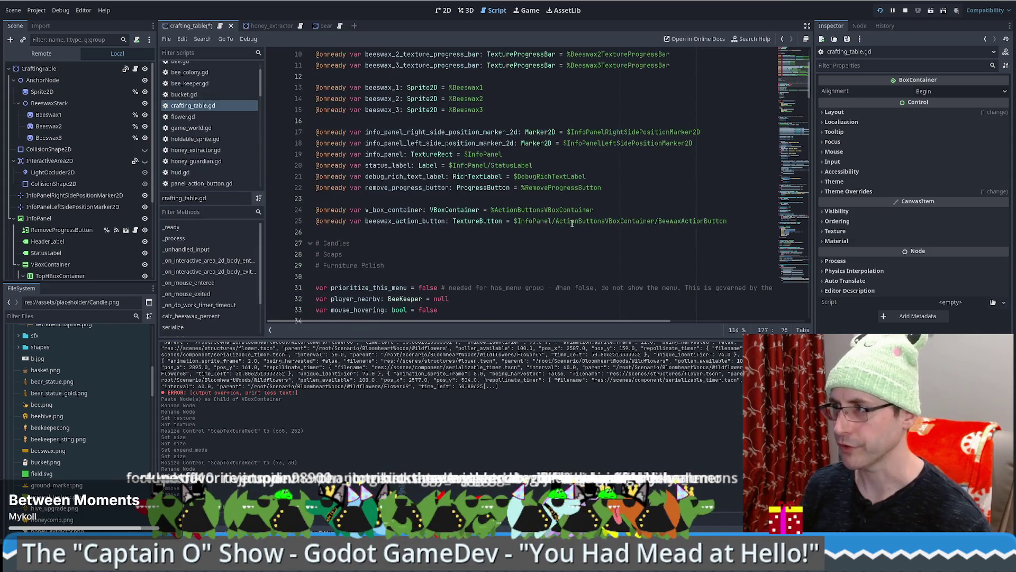
{"action": "left_click", "coordinate": [740, 223]}
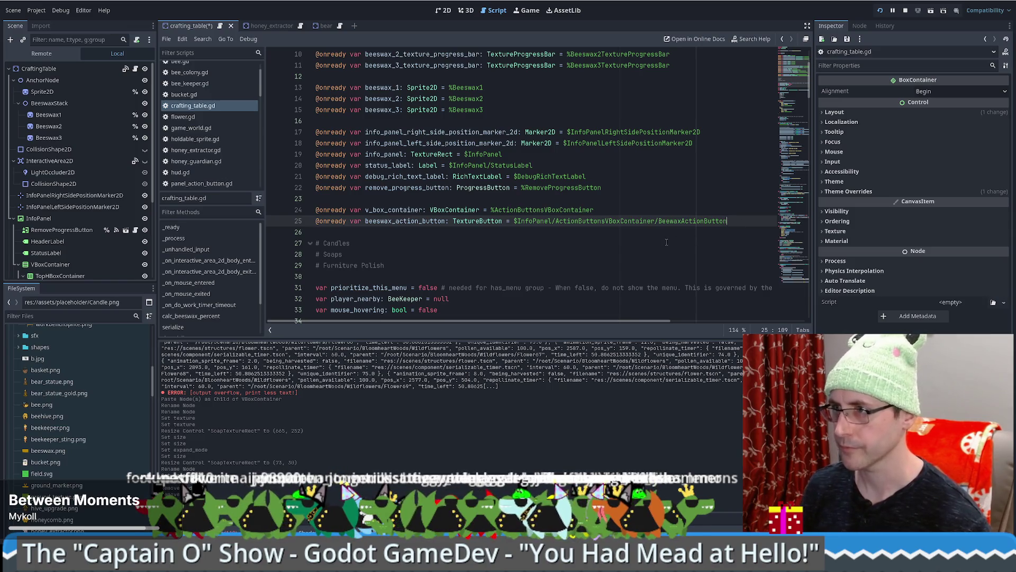
{"action": "scroll", "coordinate": [666, 242], "scroll_direction": "up", "scroll_amount": 3}
{"action": "key", "text": "Return"}
{"action": "key", "text": "Return"}
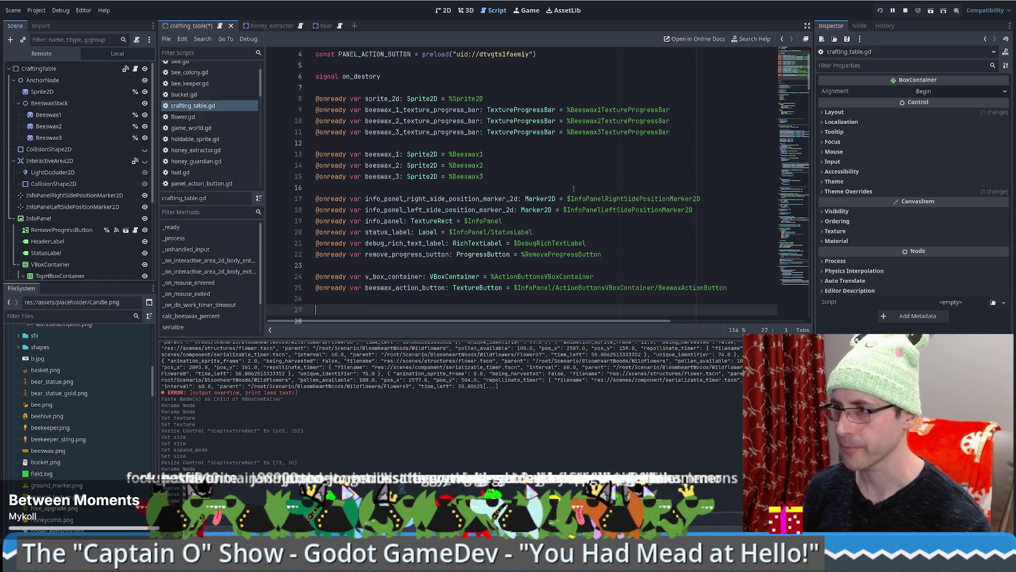
{"action": "key", "text": "BackSpace"}
{"action": "key", "text": "BackSpace"}
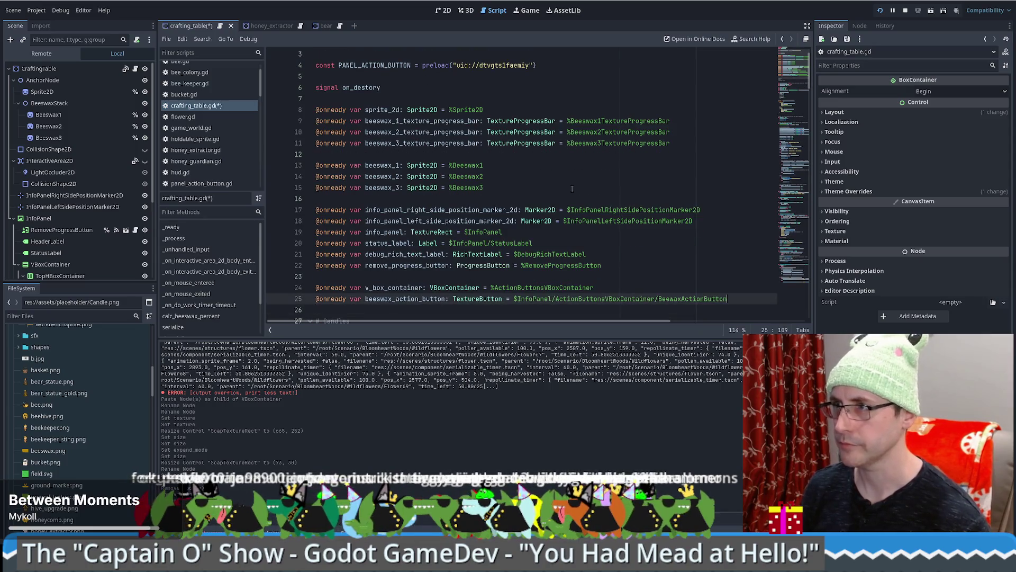
{"action": "left_click", "coordinate": [568, 64]}
{"action": "key", "text": "Return"}
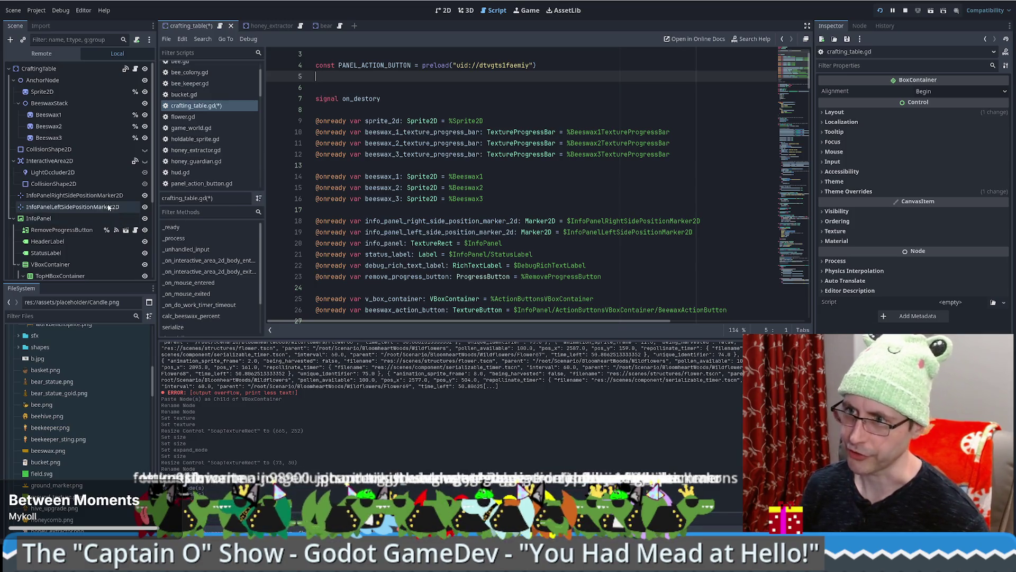
{"action": "left_click_drag", "start_coordinate": [154, 392], "coordinate": [157, 347]}
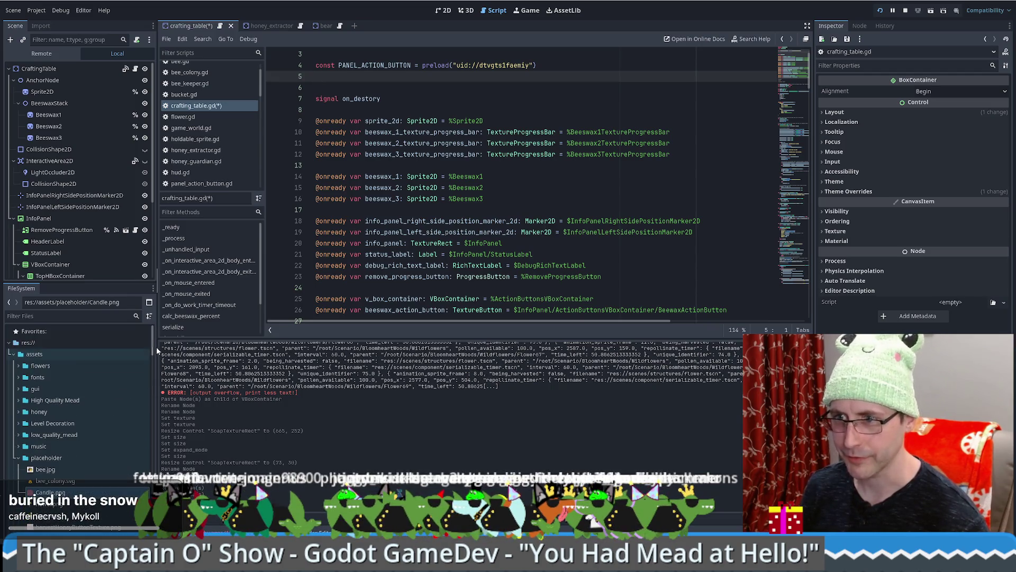
{"action": "left_click", "coordinate": [20, 457]}
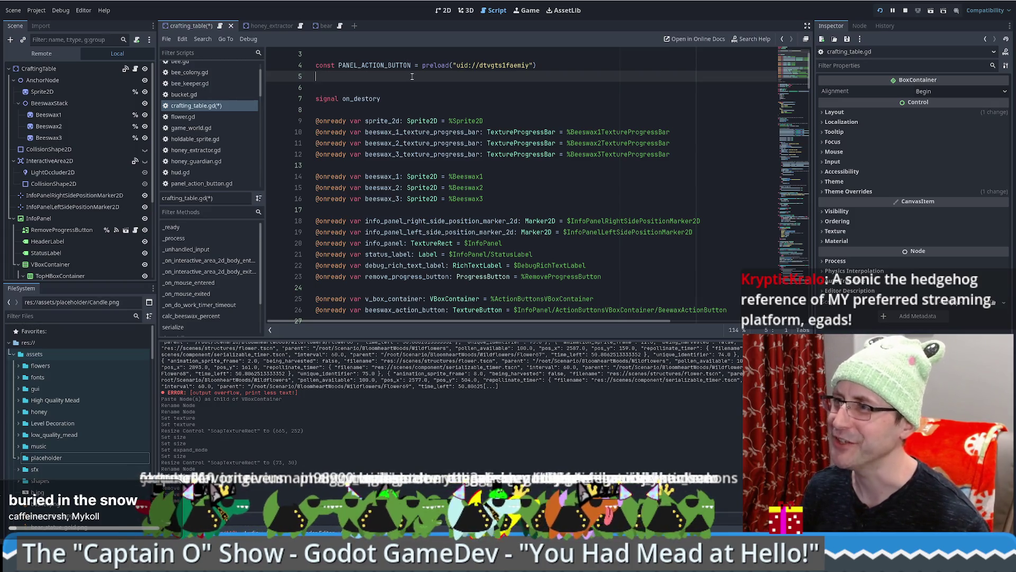
{"action": "scroll", "coordinate": [135, 389], "scroll_direction": "down", "scroll_amount": 2}
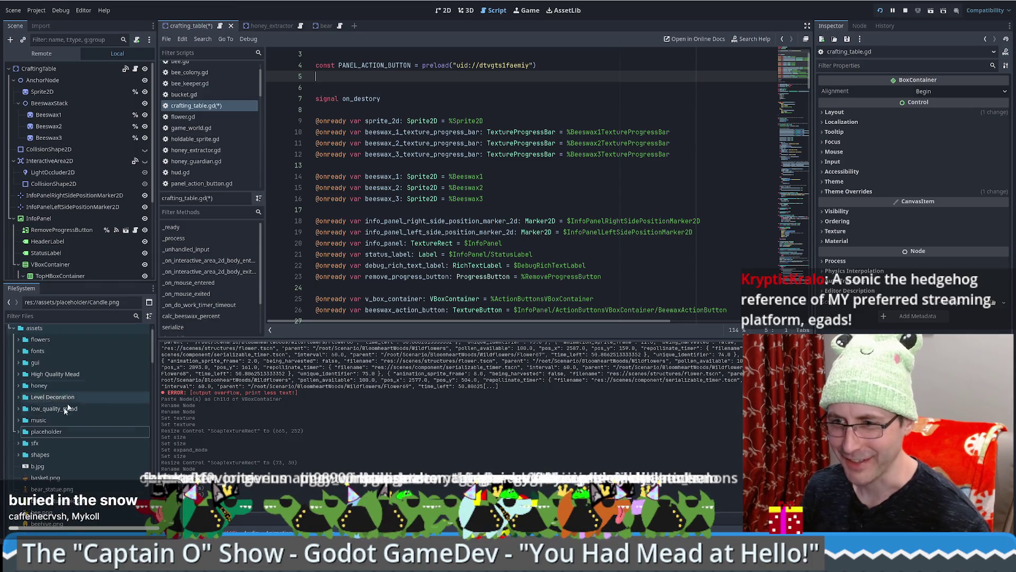
{"action": "scroll", "coordinate": [77, 397], "scroll_direction": "up", "scroll_amount": 2}
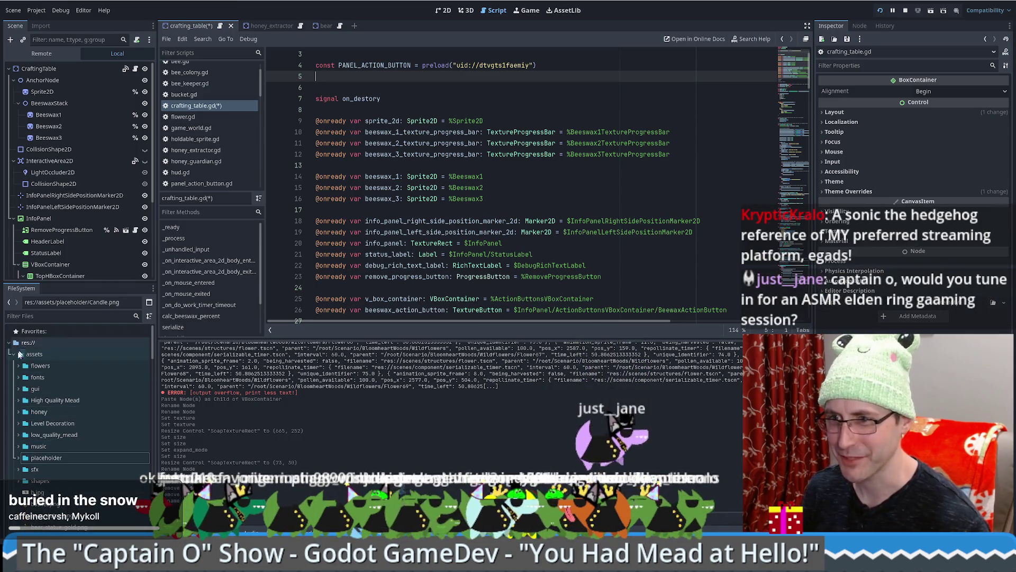
{"action": "left_click", "coordinate": [14, 354]}
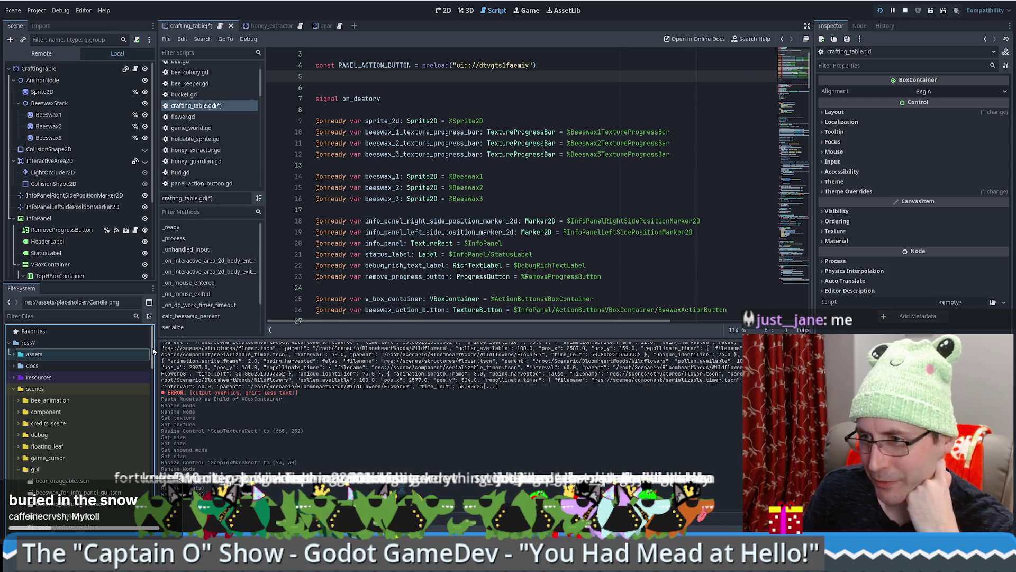
{"action": "left_click_drag", "start_coordinate": [153, 351], "coordinate": [157, 379]}
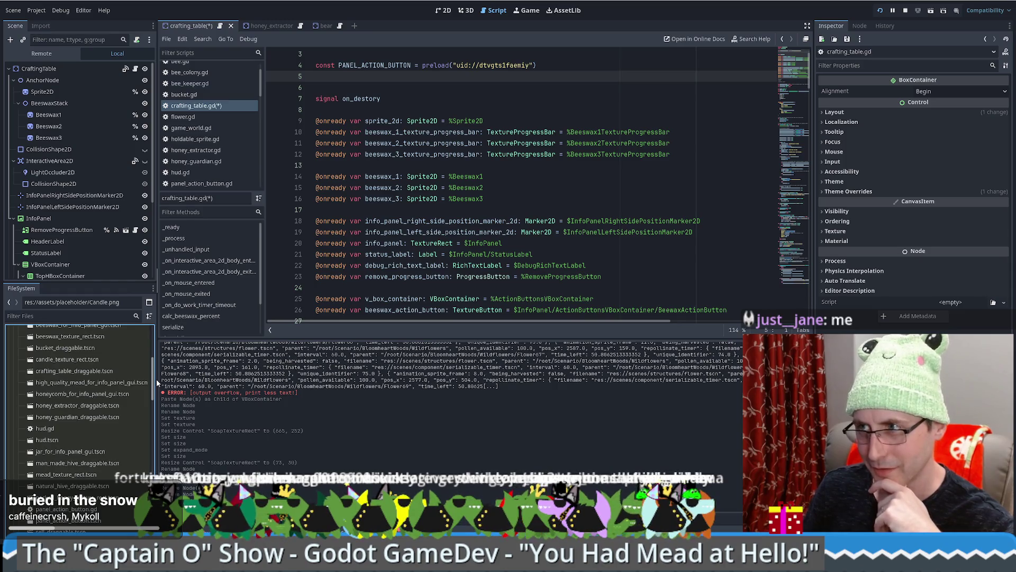
Step: Drag candle_texture_rect.tscn into the script to add a CANDLE_TEXTURE_RECT preload constant
{"action": "mouse_move", "coordinate": [157, 379]}
{"action": "left_mouse_down"}
{"action": "mouse_move", "coordinate": [157, 408]}
{"action": "mouse_move", "coordinate": [161, 372]}
{"action": "mouse_move", "coordinate": [161, 394]}
{"action": "left_mouse_up"}
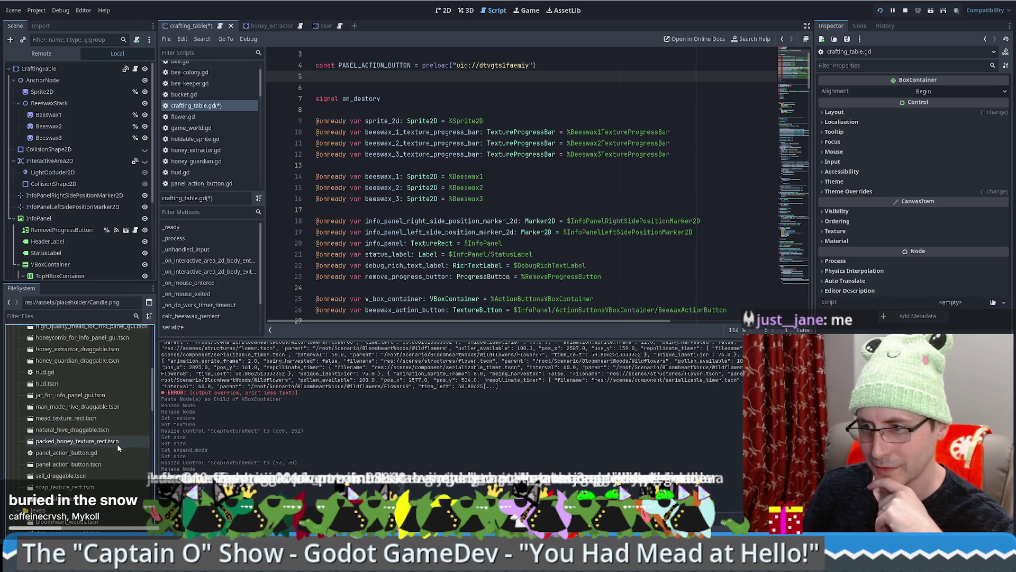
{"action": "left_click", "coordinate": [80, 487]}
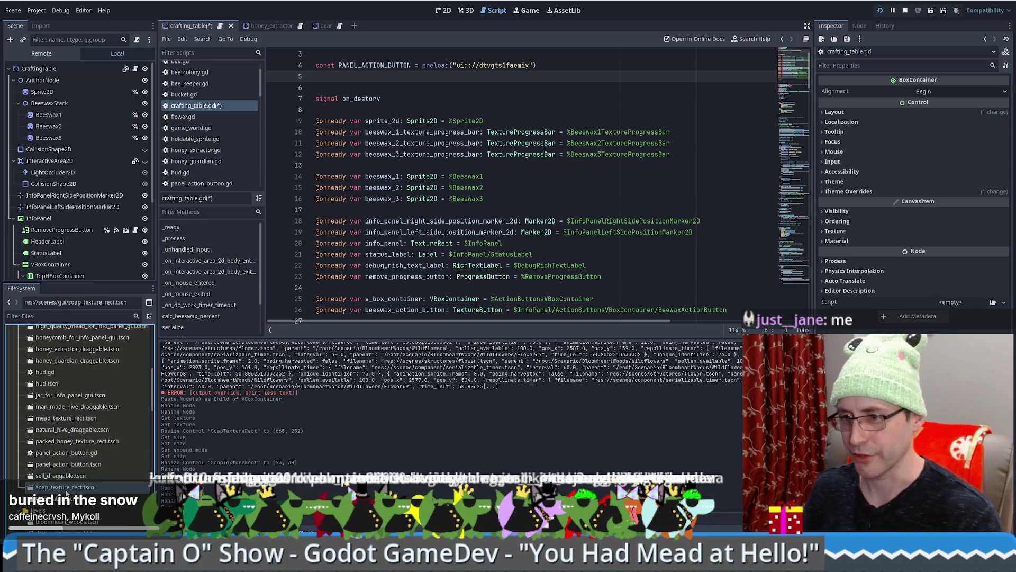
{"action": "scroll", "coordinate": [65, 487], "scroll_direction": "up", "scroll_amount": 3}
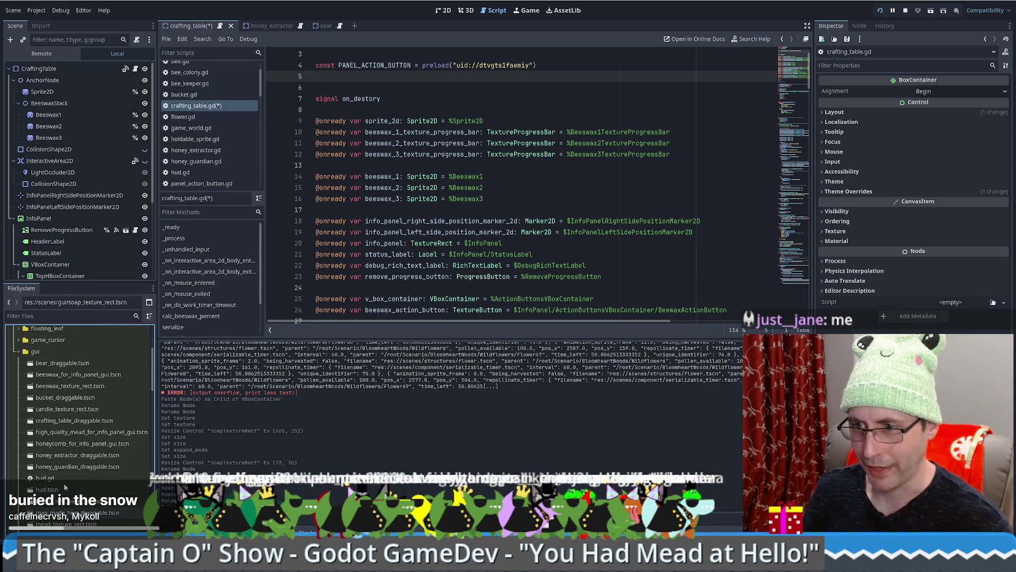
{"action": "left_click", "coordinate": [68, 409]}
{"action": "left_click_drag", "start_coordinate": [68, 409], "coordinate": [370, 77]}
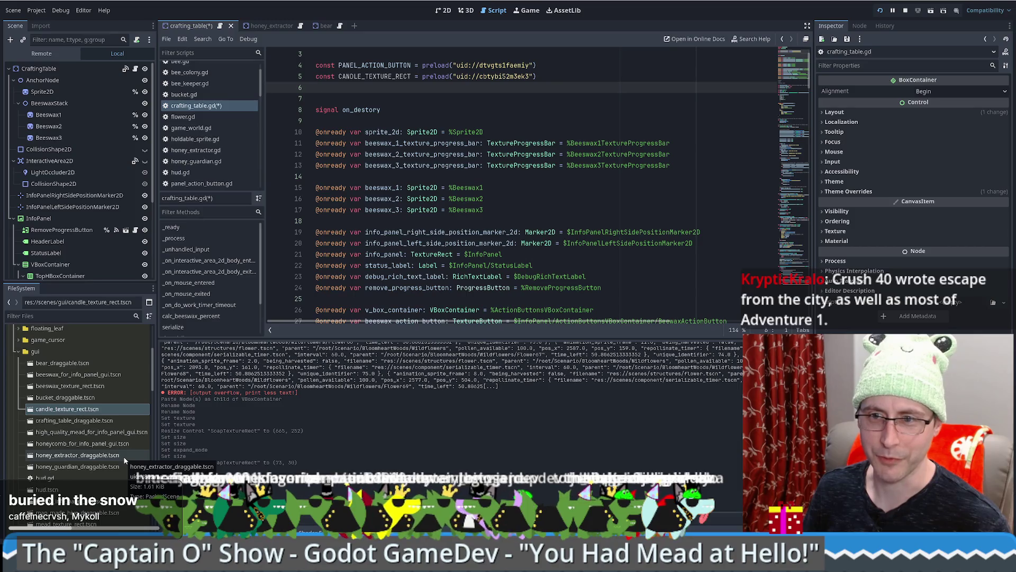
Step: Drag soap_texture_rect.tscn in below it to add a SOAP_TEXTURE_RECT preload constant
{"action": "scroll", "coordinate": [121, 445], "scroll_direction": "down", "scroll_amount": 5}
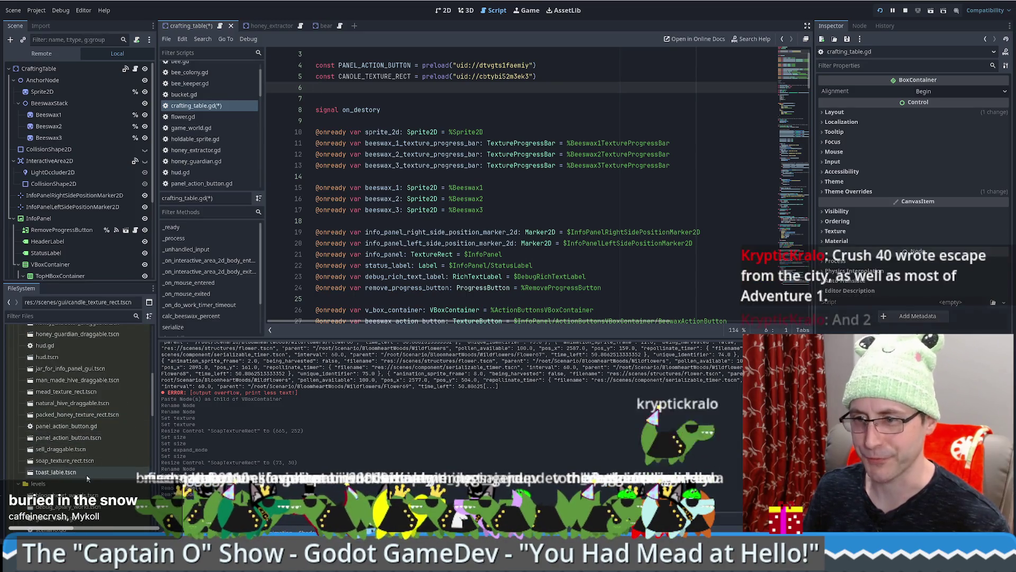
{"action": "left_click", "coordinate": [61, 461]}
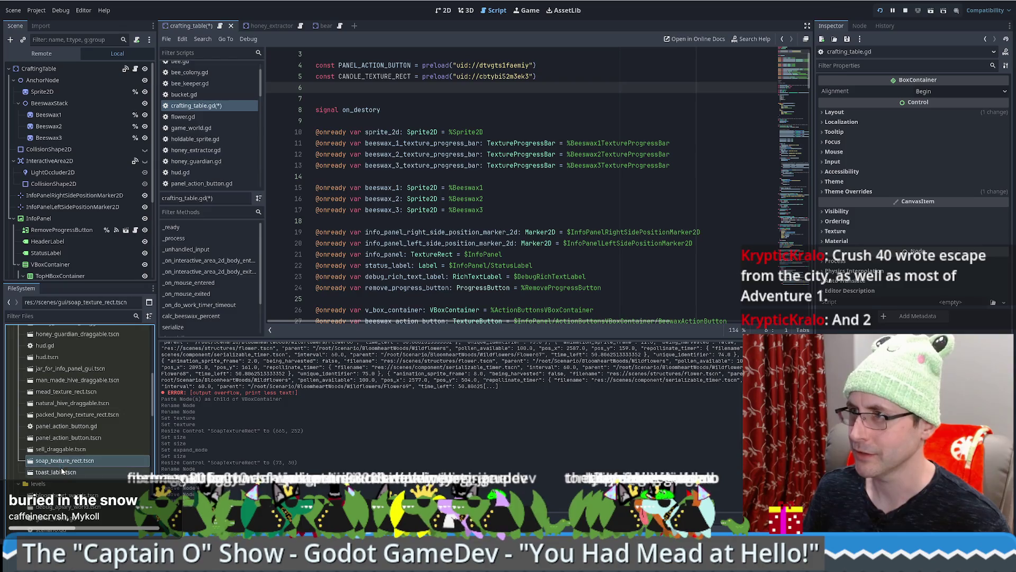
{"action": "mouse_move", "coordinate": [62, 464]}
{"action": "left_mouse_down"}
{"action": "mouse_move", "coordinate": [339, 180]}
{"action": "mouse_move", "coordinate": [409, 86]}
{"action": "left_mouse_up"}
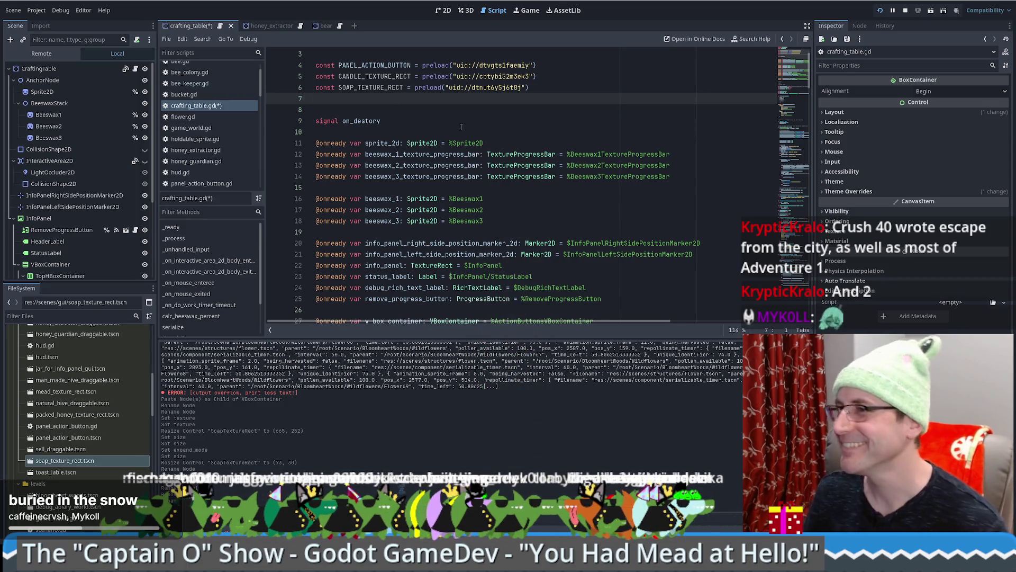
{"action": "scroll", "coordinate": [461, 131], "scroll_direction": "up", "scroll_amount": 1}
{"action": "left_click", "coordinate": [580, 90]}
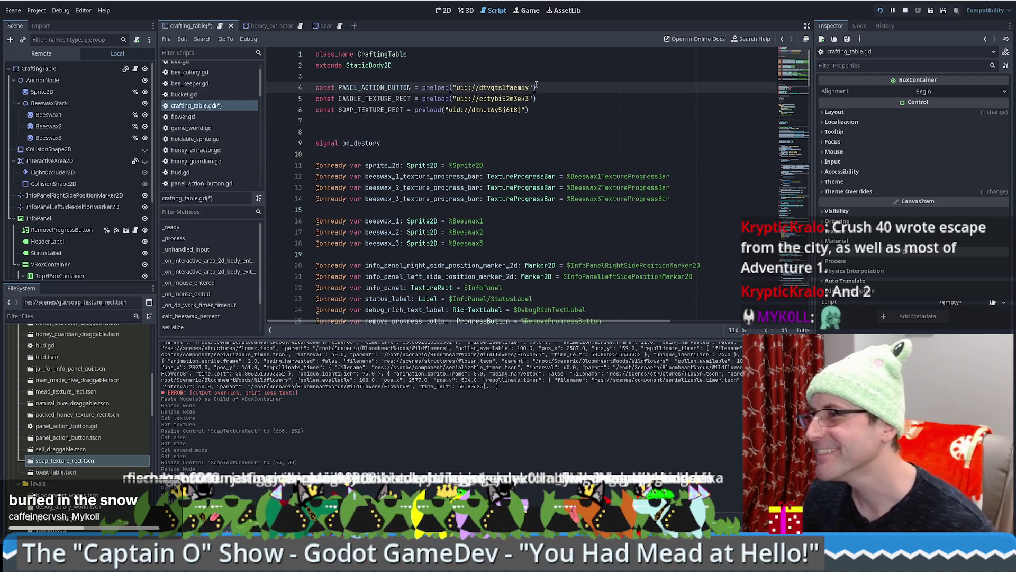
{"action": "scroll", "coordinate": [528, 98], "scroll_direction": "down", "scroll_amount": 2}
Step: Open the soap_texture_rect and candle_texture_rect scenes from the uids on lines 6 and 5
{"action": "scroll", "coordinate": [528, 98], "scroll_direction": "up", "scroll_amount": 2}
{"action": "mouse_move", "coordinate": [530, 98]}
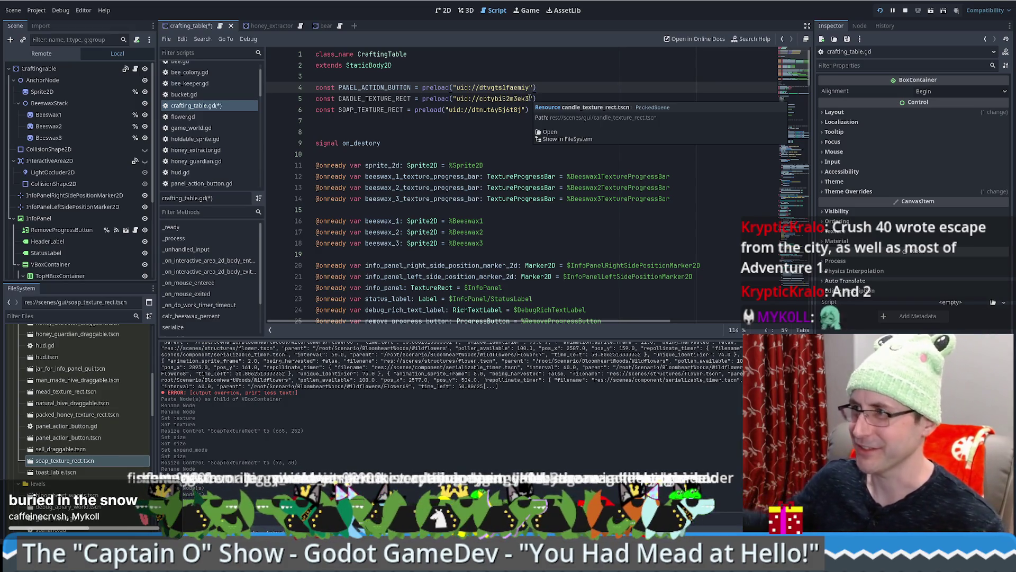
{"action": "left_click", "coordinate": [502, 110]}
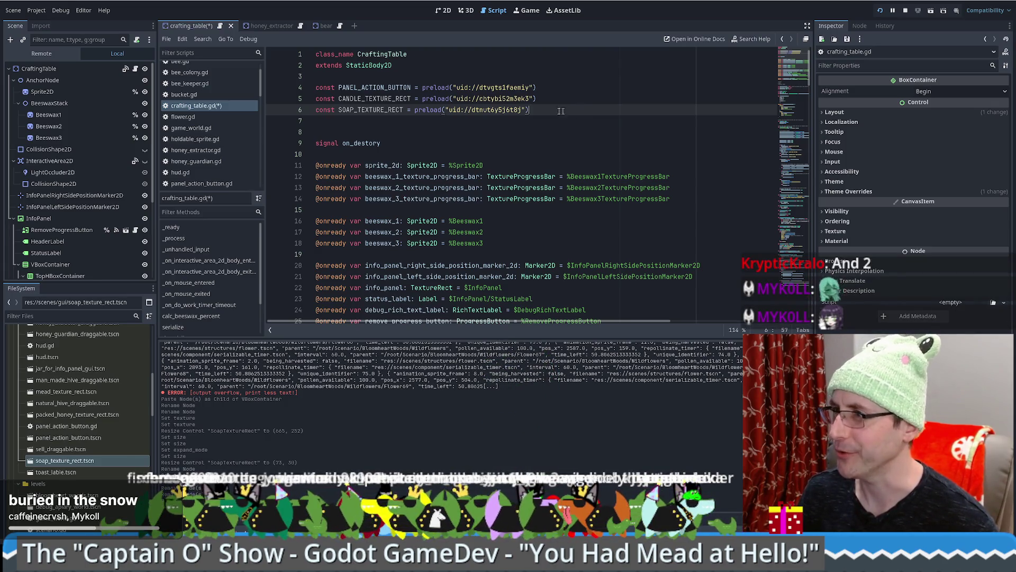
{"action": "left_click", "coordinate": [482, 110], "text": "ctrl"}
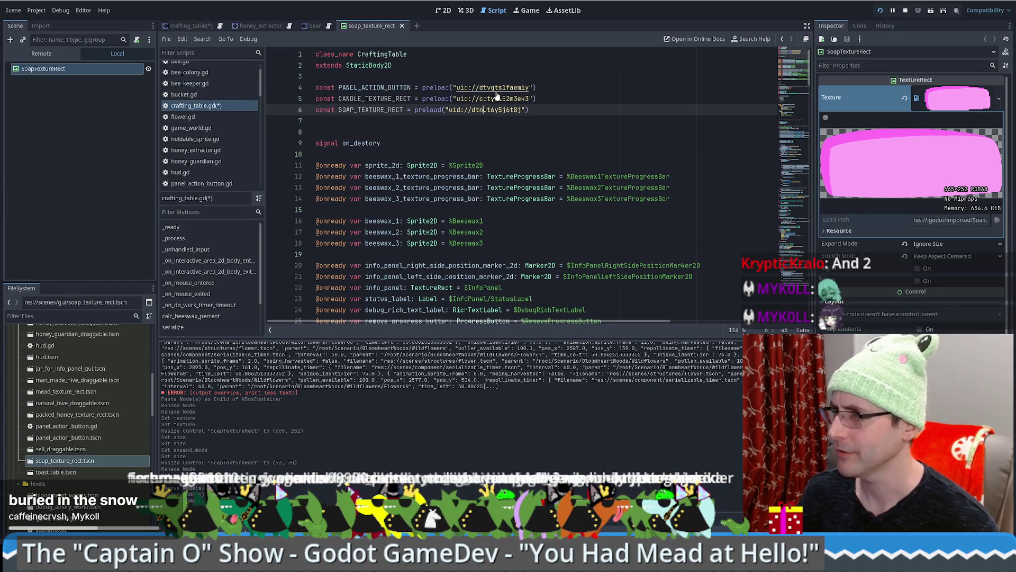
{"action": "left_click", "coordinate": [493, 99], "text": "ctrl"}
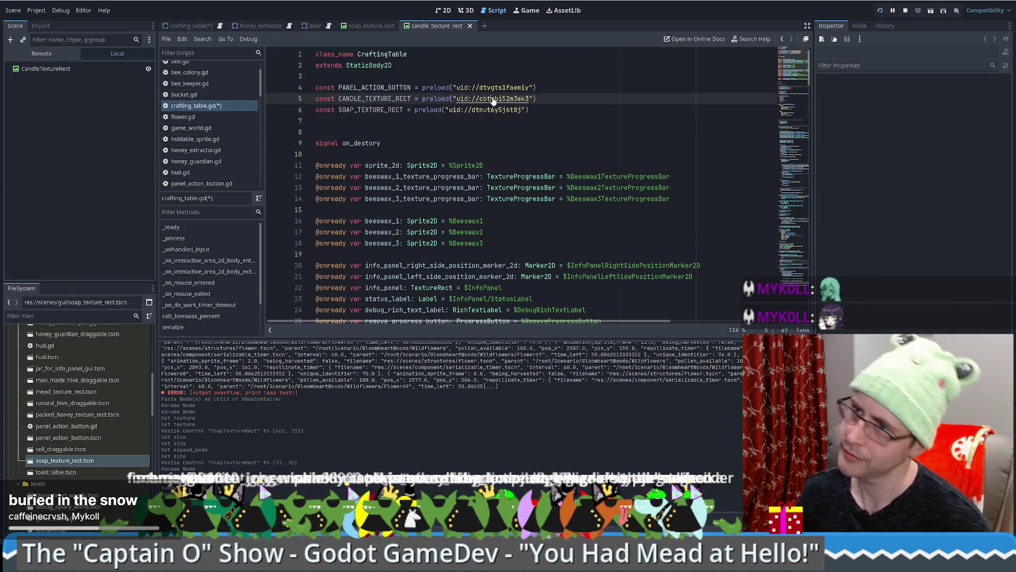
Step: Inspect the CandleTextureRect node in 2D, close its scene, and return to crafting_table.gd
{"action": "left_click", "coordinate": [97, 70]}
{"action": "left_click", "coordinate": [97, 70]}
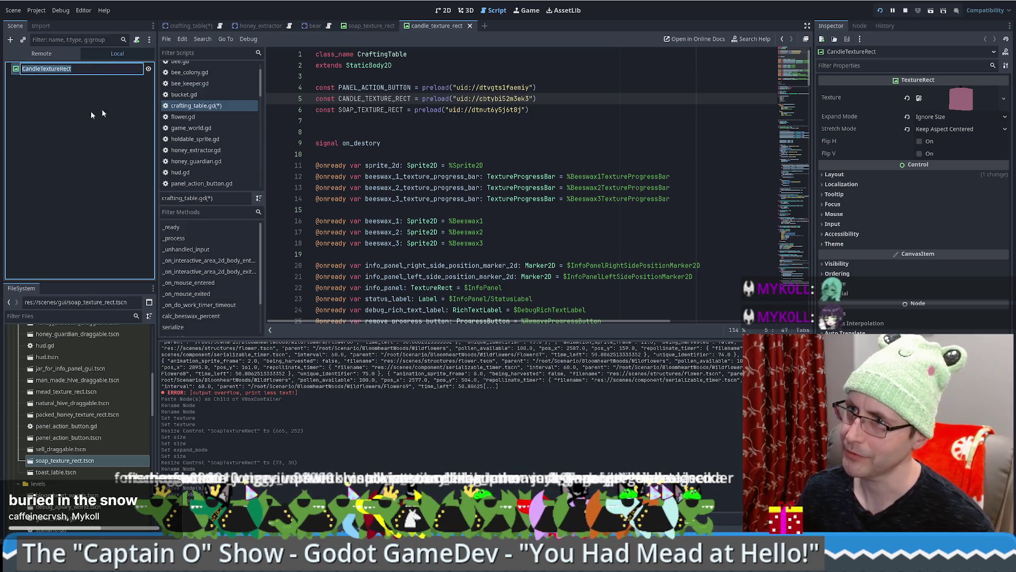
{"action": "key", "text": "Escape"}
{"action": "left_click", "coordinate": [446, 10]}
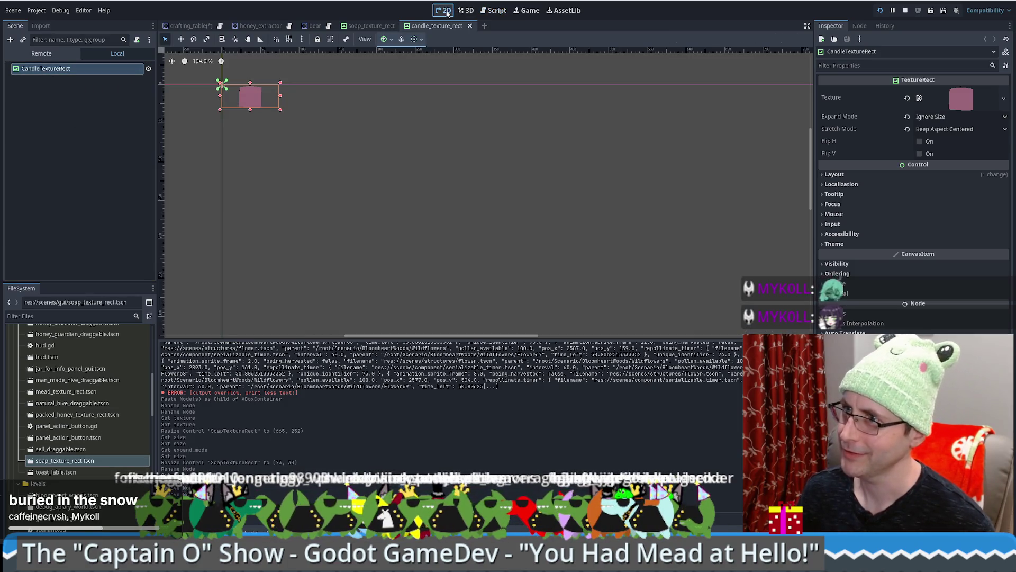
{"action": "left_click", "coordinate": [470, 26]}
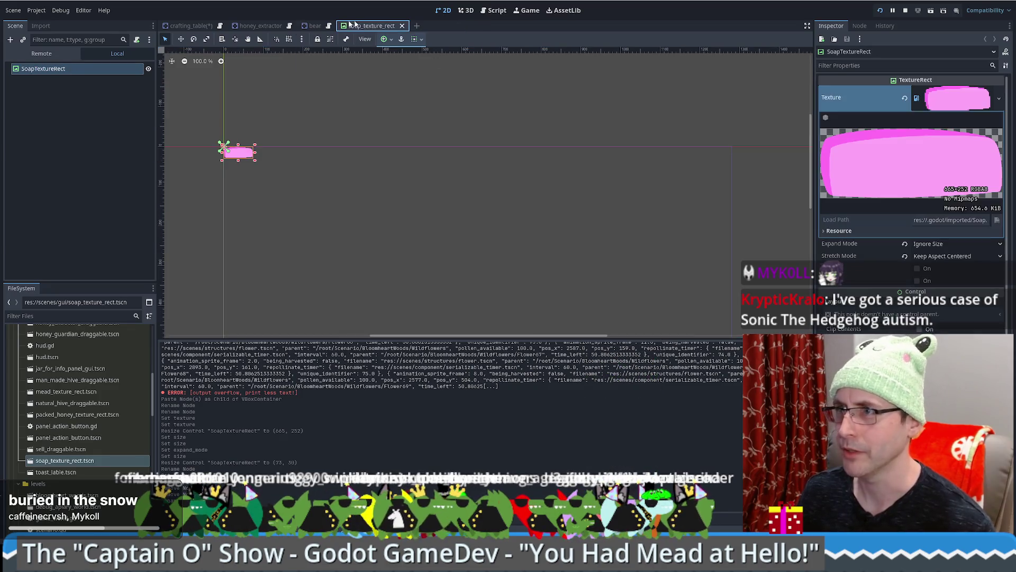
{"action": "left_click", "coordinate": [188, 25]}
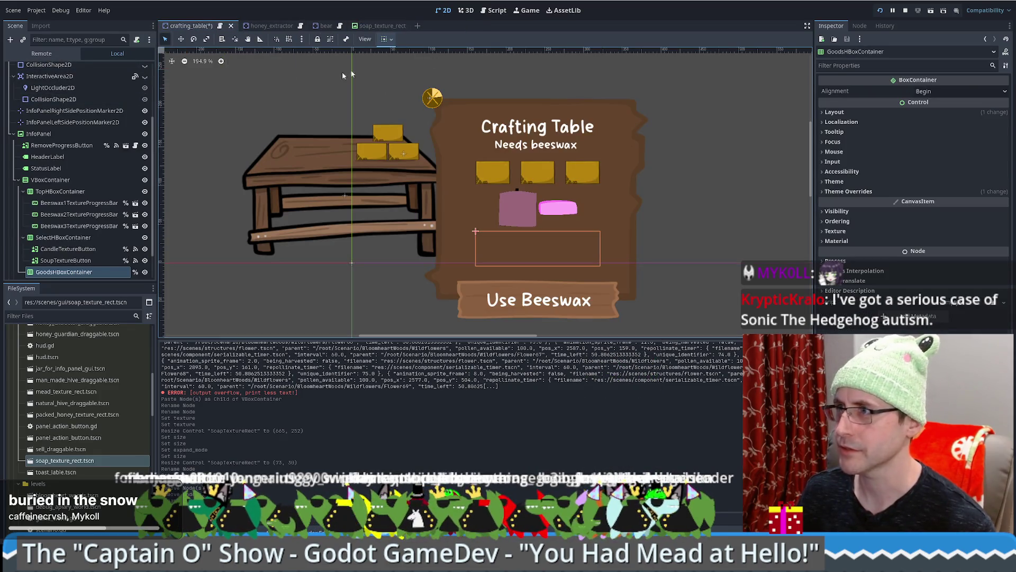
{"action": "left_click", "coordinate": [487, 13]}
{"action": "left_click", "coordinate": [572, 112]}
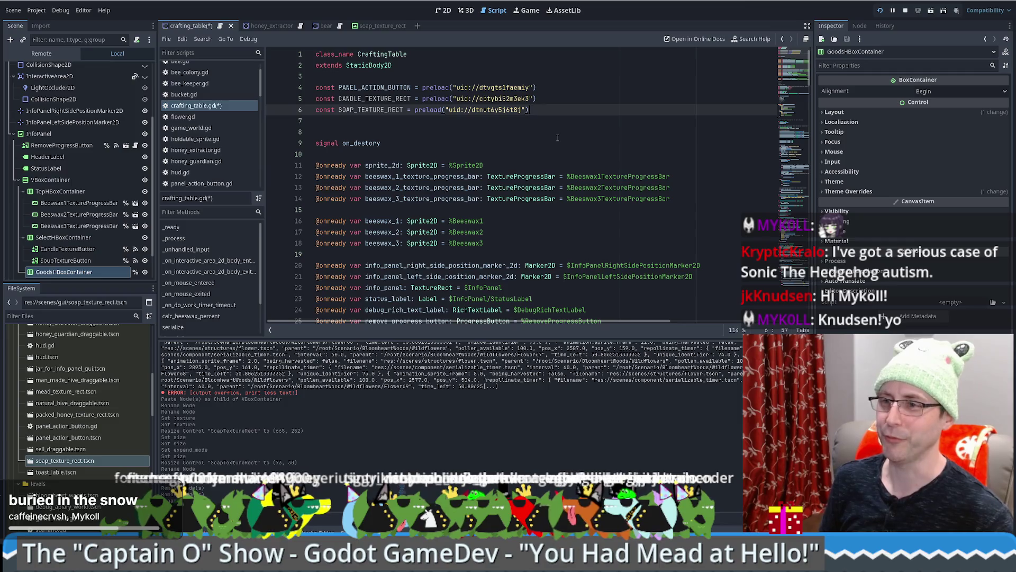
{"action": "left_click", "coordinate": [553, 125]}
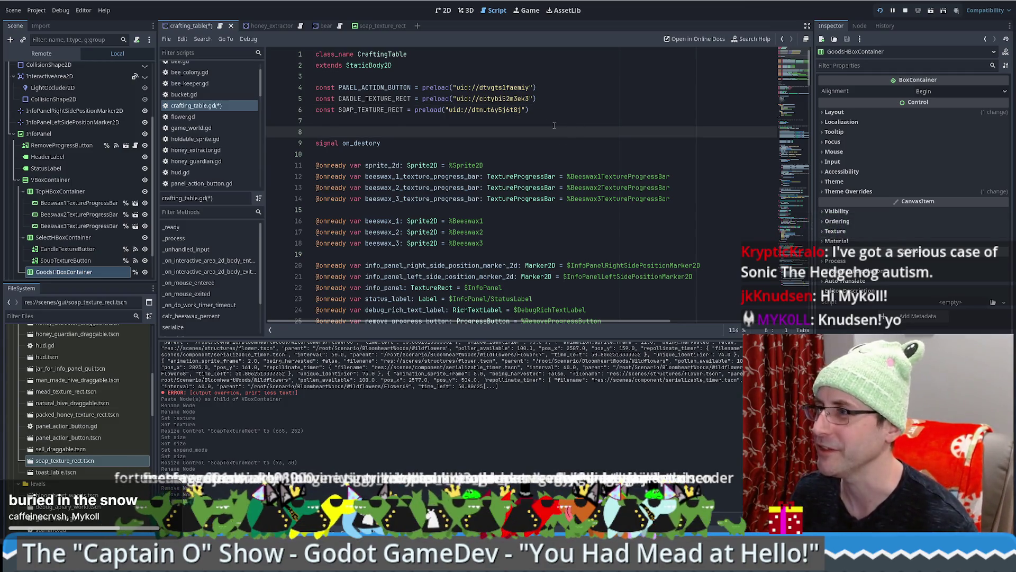
{"action": "key", "text": "Up"}
{"action": "scroll", "coordinate": [572, 150], "scroll_direction": "down", "scroll_amount": 5}
{"action": "scroll", "coordinate": [567, 159], "scroll_direction": "up", "scroll_amount": 5}
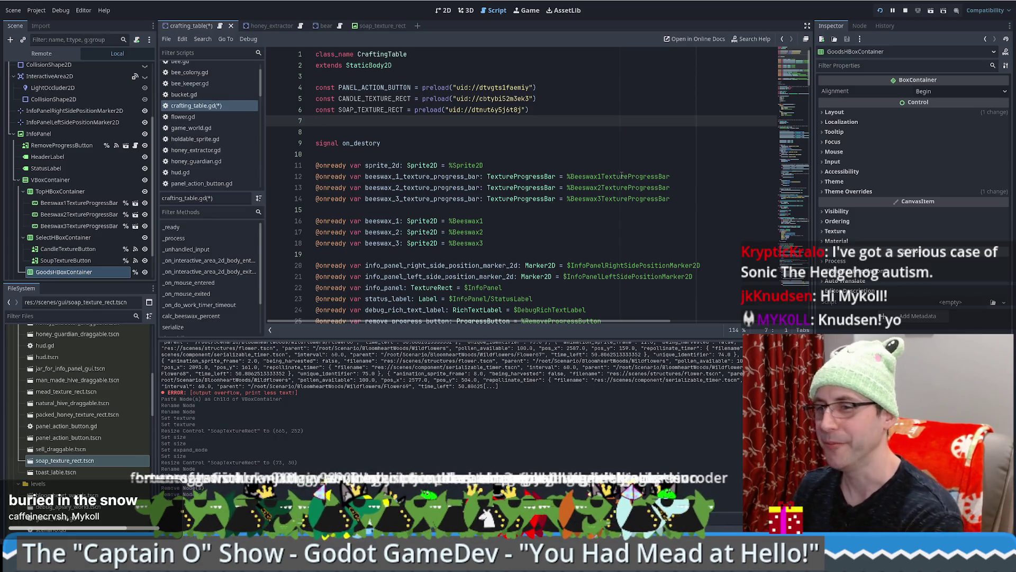
{"action": "double_click", "coordinate": [373, 98]}
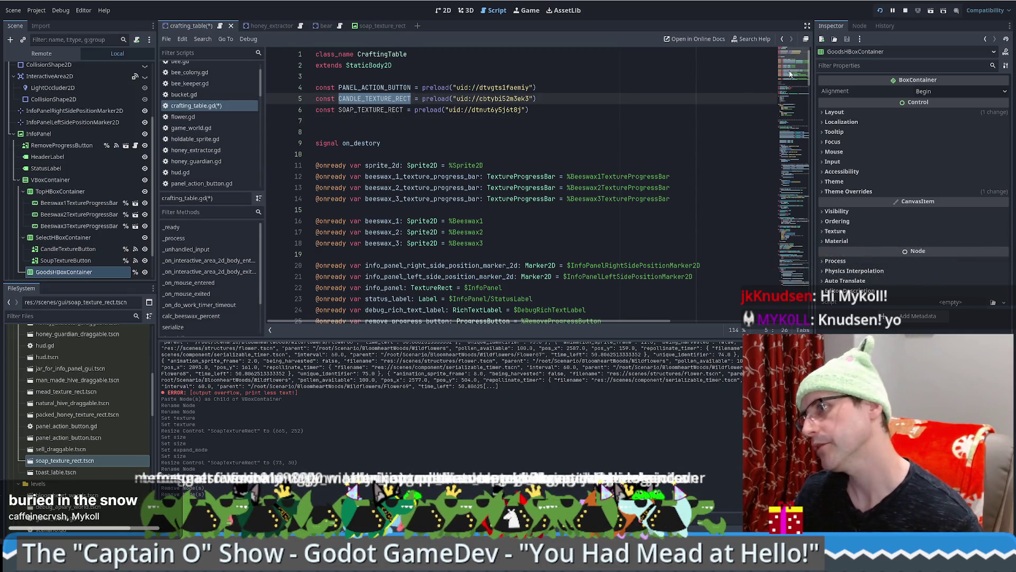
{"action": "left_click", "coordinate": [796, 287]}
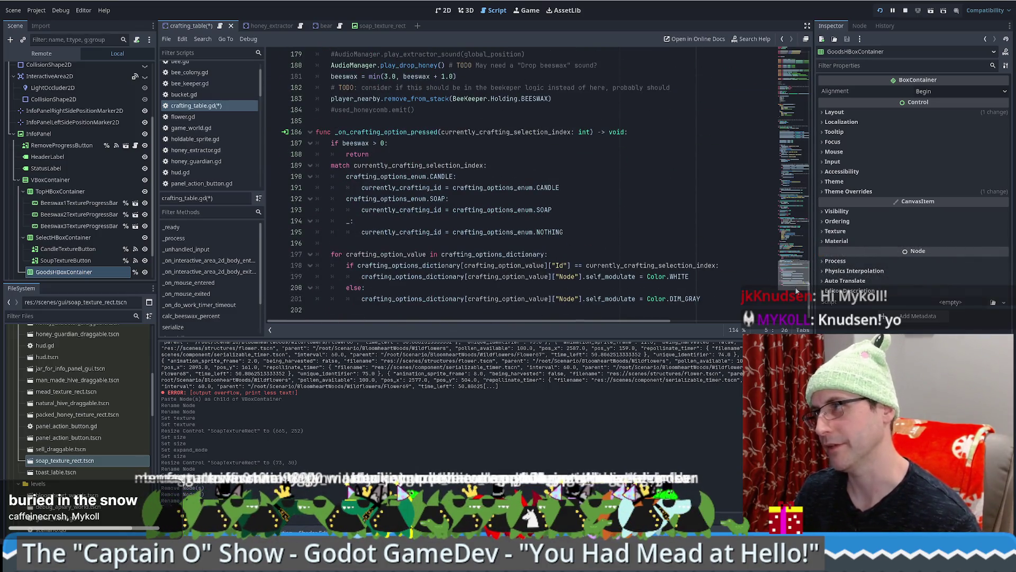
{"action": "scroll", "coordinate": [659, 223], "scroll_direction": "up", "scroll_amount": 5}
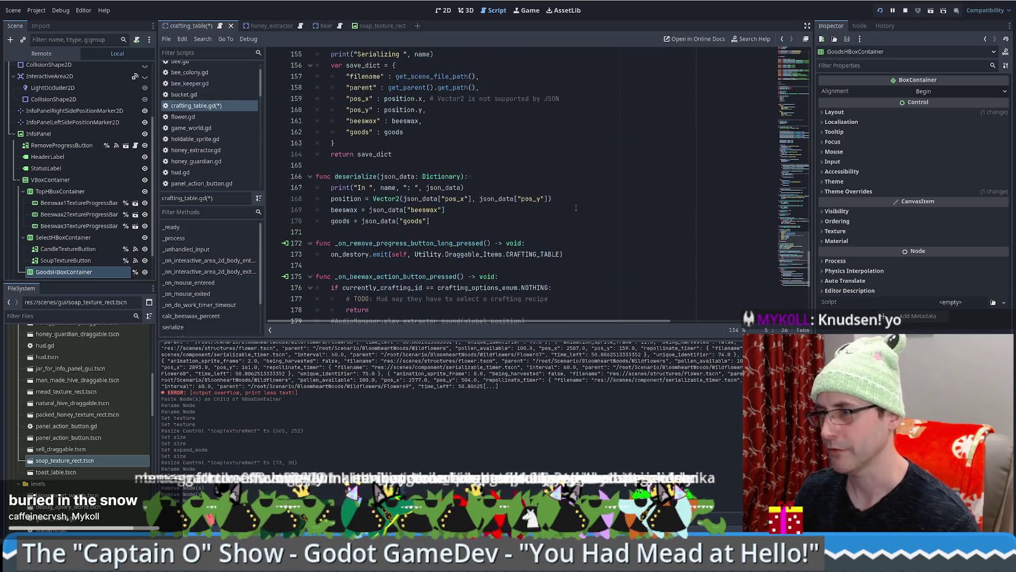
{"action": "scroll", "coordinate": [661, 199], "scroll_direction": "down", "scroll_amount": 8}
{"action": "scroll", "coordinate": [658, 200], "scroll_direction": "up", "scroll_amount": 7}
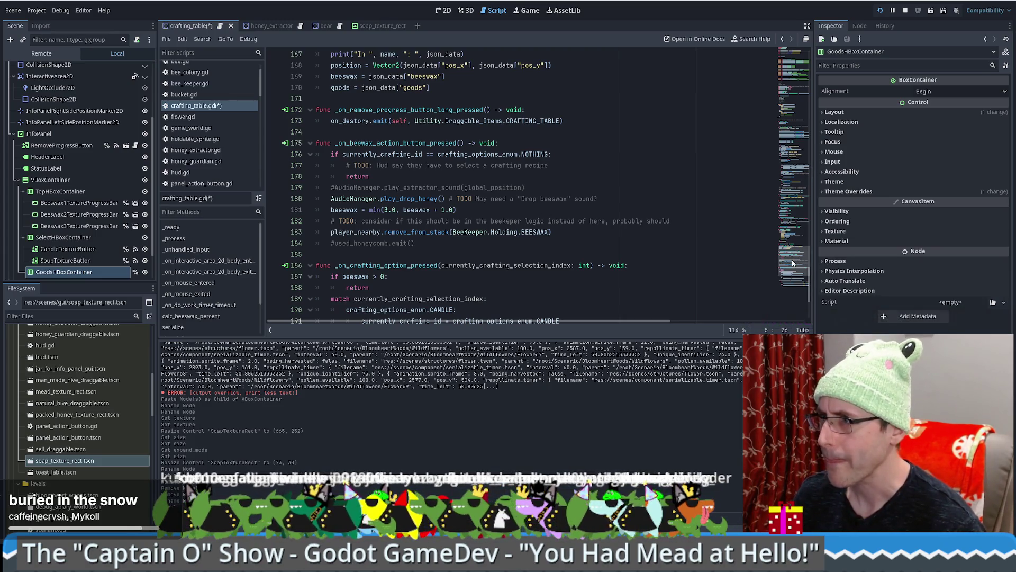
{"action": "scroll", "coordinate": [793, 265], "scroll_direction": "up", "scroll_amount": 2}
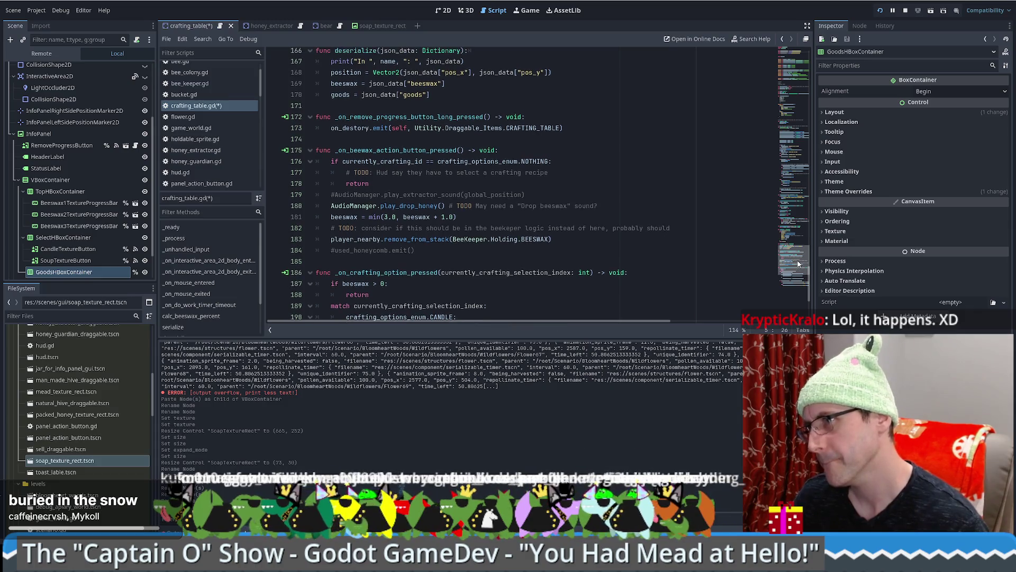
{"action": "scroll", "coordinate": [807, 258], "scroll_direction": "up", "scroll_amount": 8}
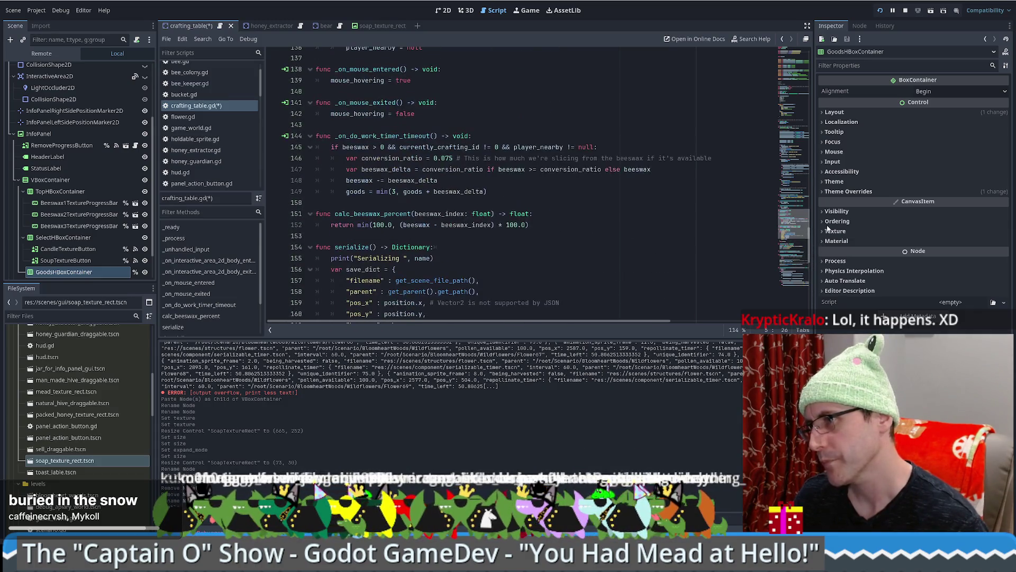
{"action": "left_click_drag", "start_coordinate": [828, 227], "coordinate": [843, 140]}
{"action": "scroll", "coordinate": [666, 128], "scroll_direction": "up", "scroll_amount": 9}
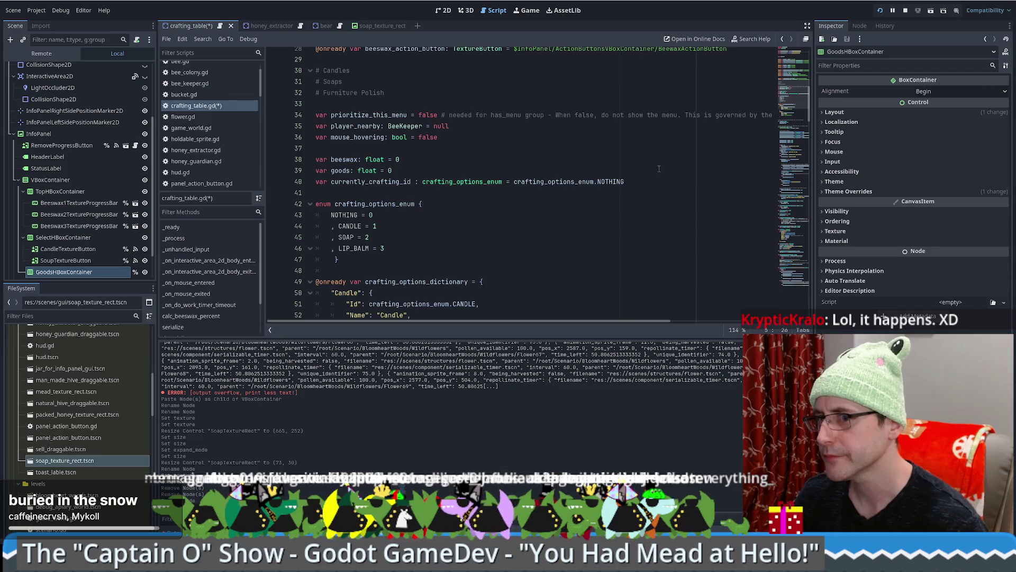
{"action": "scroll", "coordinate": [659, 168], "scroll_direction": "down", "scroll_amount": 10}
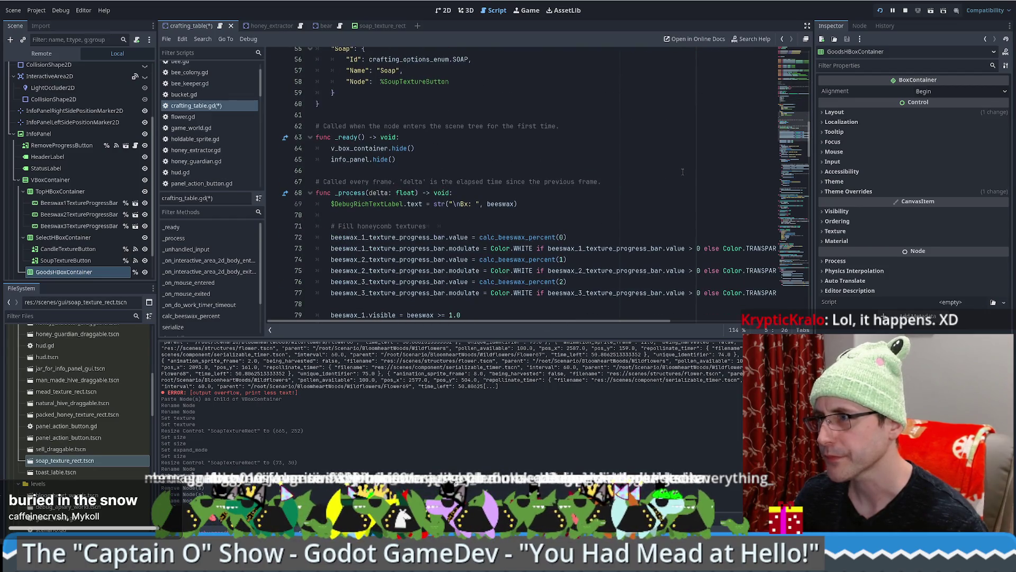
{"action": "scroll", "coordinate": [682, 173], "scroll_direction": "down", "scroll_amount": 4}
{"action": "scroll", "coordinate": [683, 173], "scroll_direction": "up", "scroll_amount": 6}
{"action": "left_click", "coordinate": [358, 194]}
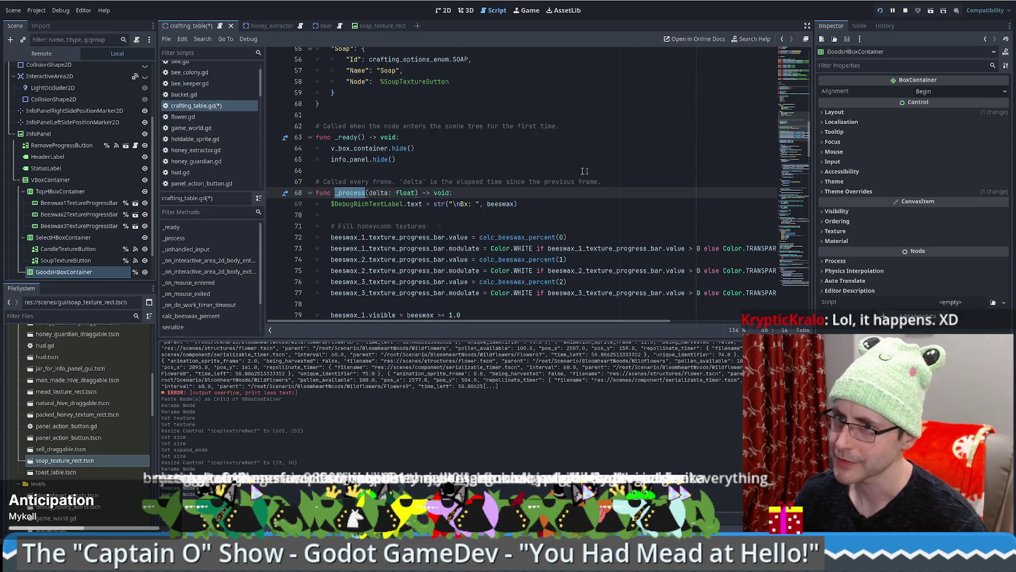
{"action": "scroll", "coordinate": [531, 182], "scroll_direction": "down", "scroll_amount": 6}
{"action": "scroll", "coordinate": [530, 182], "scroll_direction": "down", "scroll_amount": 4}
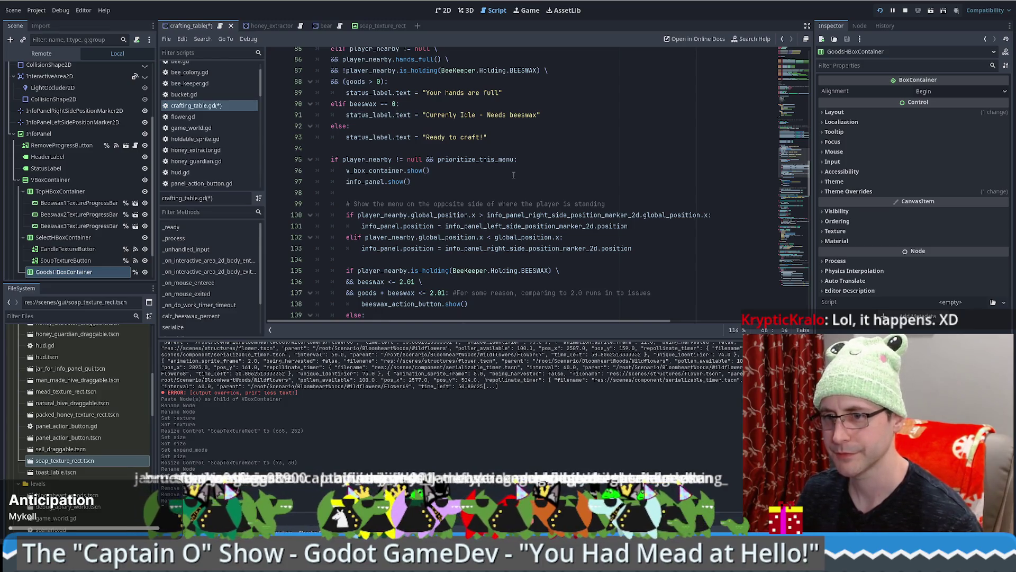
{"action": "scroll", "coordinate": [630, 154], "scroll_direction": "down", "scroll_amount": 20}
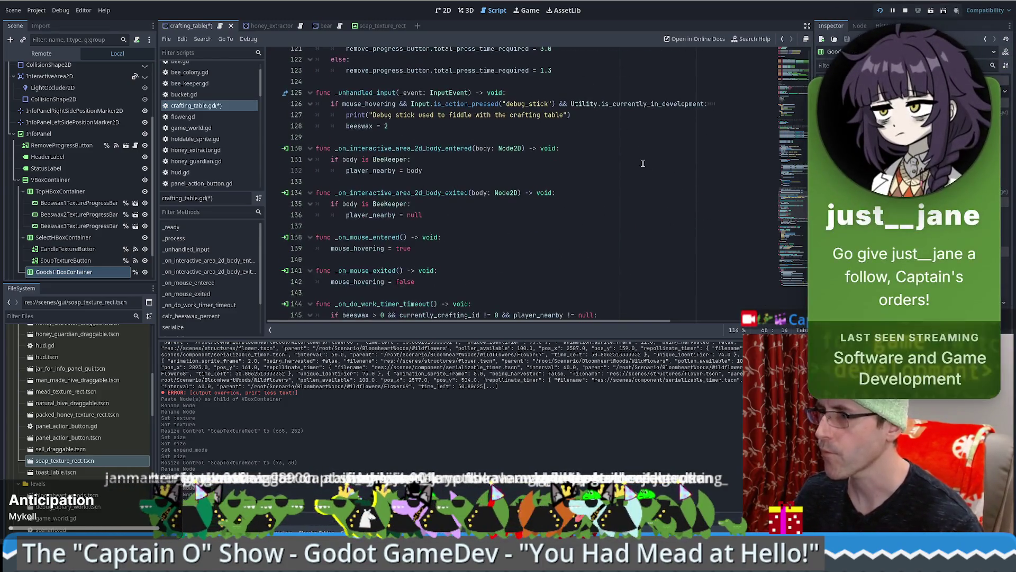
{"action": "scroll", "coordinate": [616, 156], "scroll_direction": "down", "scroll_amount": 7}
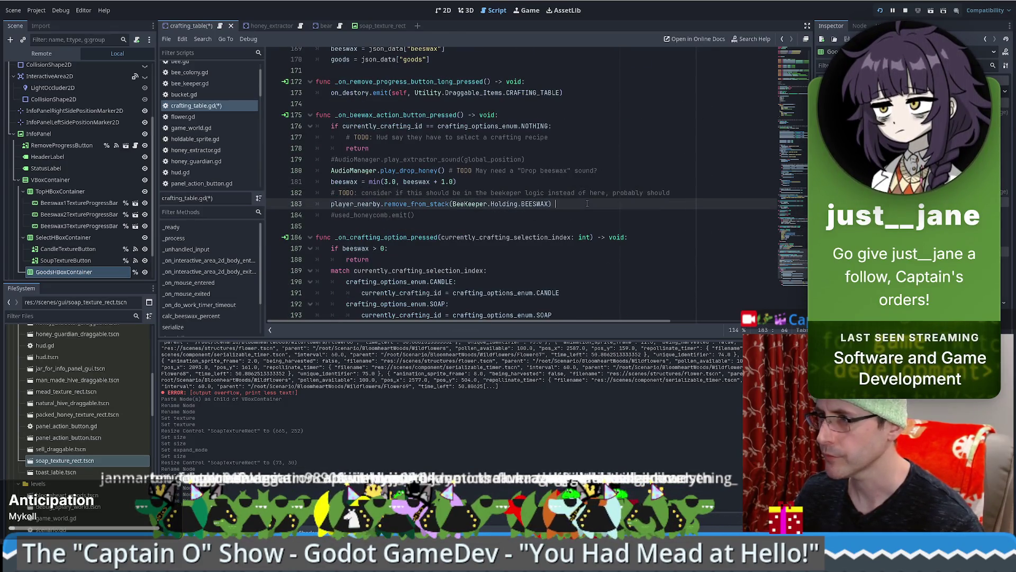
{"action": "left_click", "coordinate": [468, 224]}
{"action": "scroll", "coordinate": [469, 224], "scroll_direction": "down", "scroll_amount": 2}
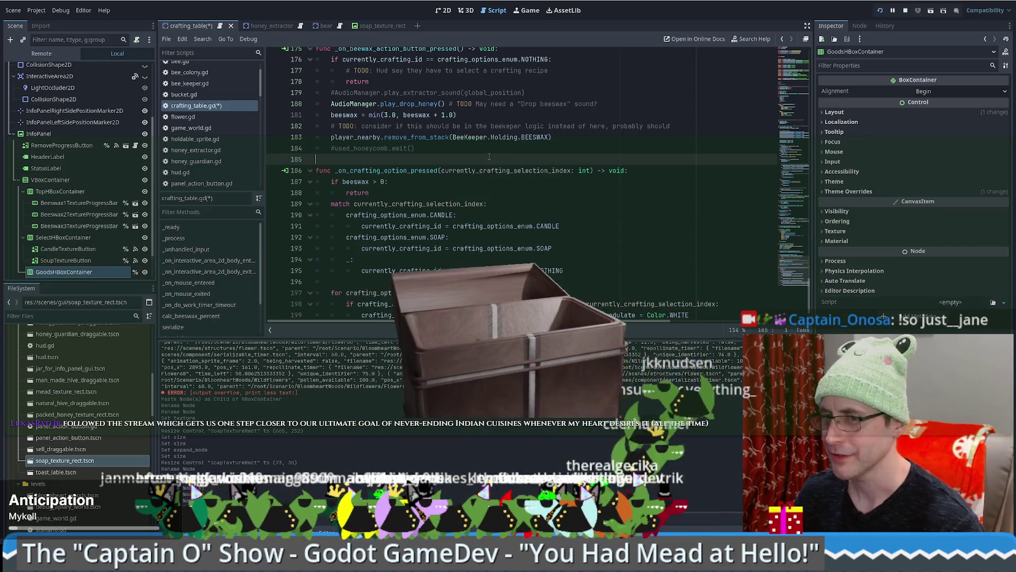
{"action": "scroll", "coordinate": [489, 156], "scroll_direction": "down", "scroll_amount": 1}
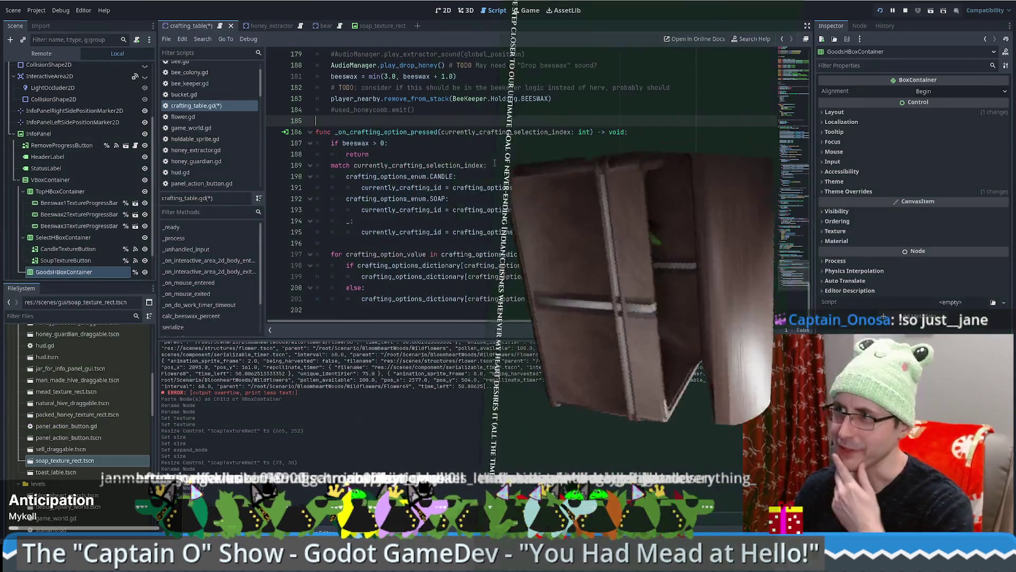
{"action": "scroll", "coordinate": [544, 193], "scroll_direction": "up", "scroll_amount": 10}
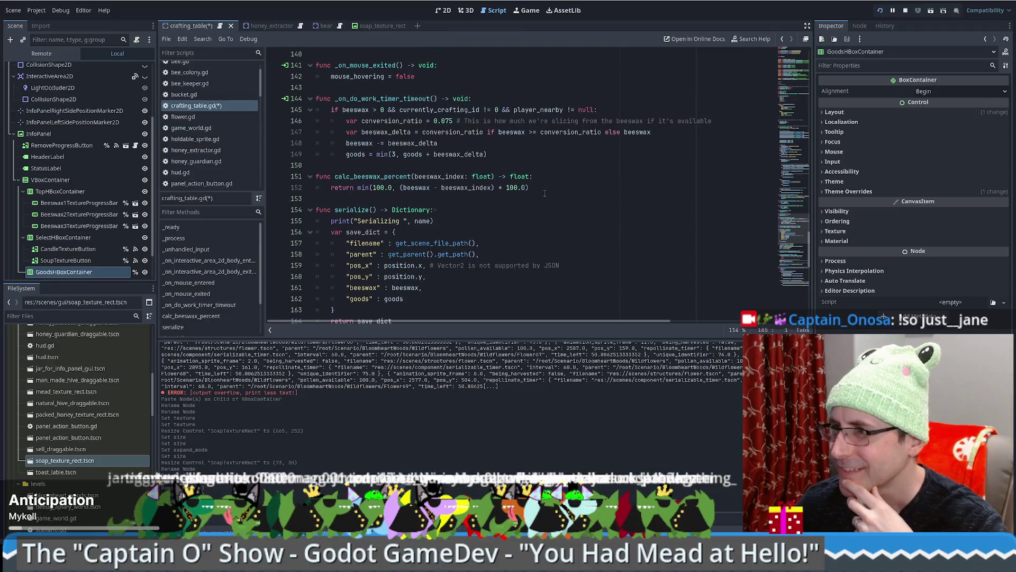
{"action": "scroll", "coordinate": [539, 192], "scroll_direction": "up", "scroll_amount": 1}
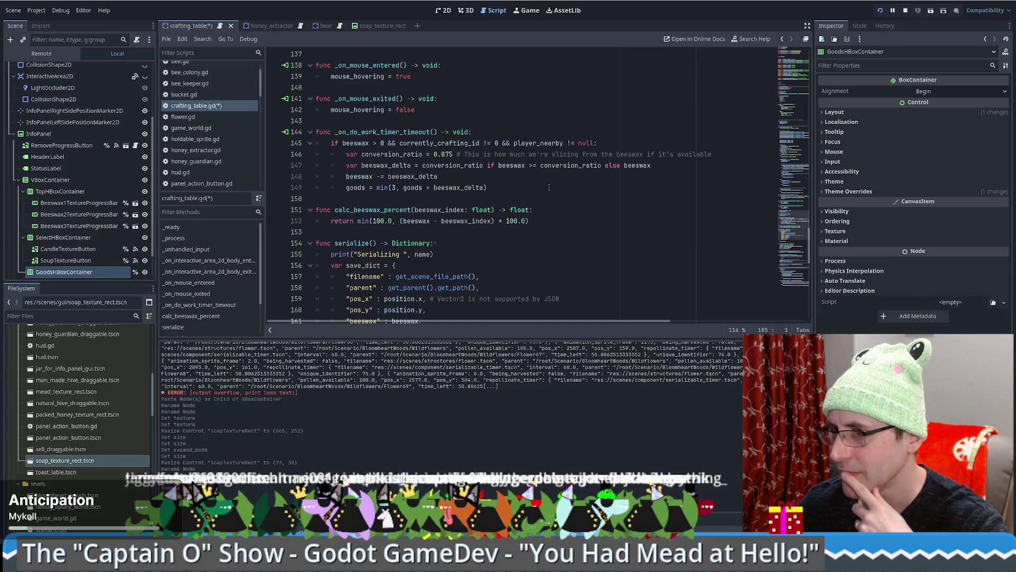
{"action": "scroll", "coordinate": [93, 227], "scroll_direction": "down", "scroll_amount": 2}
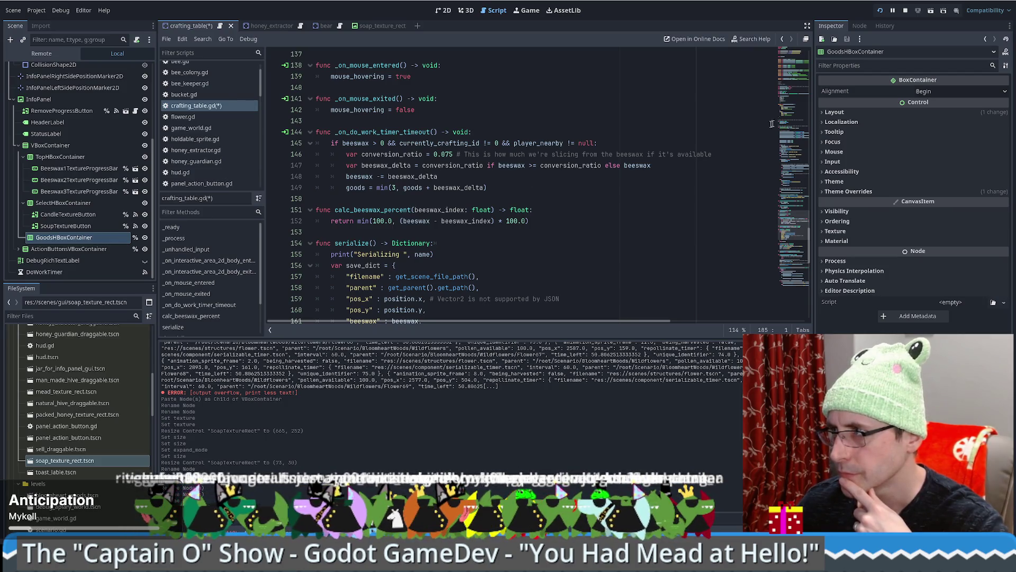
{"action": "scroll", "coordinate": [793, 255], "scroll_direction": "down", "scroll_amount": 5}
{"action": "scroll", "coordinate": [793, 255], "scroll_direction": "down", "scroll_amount": 3}
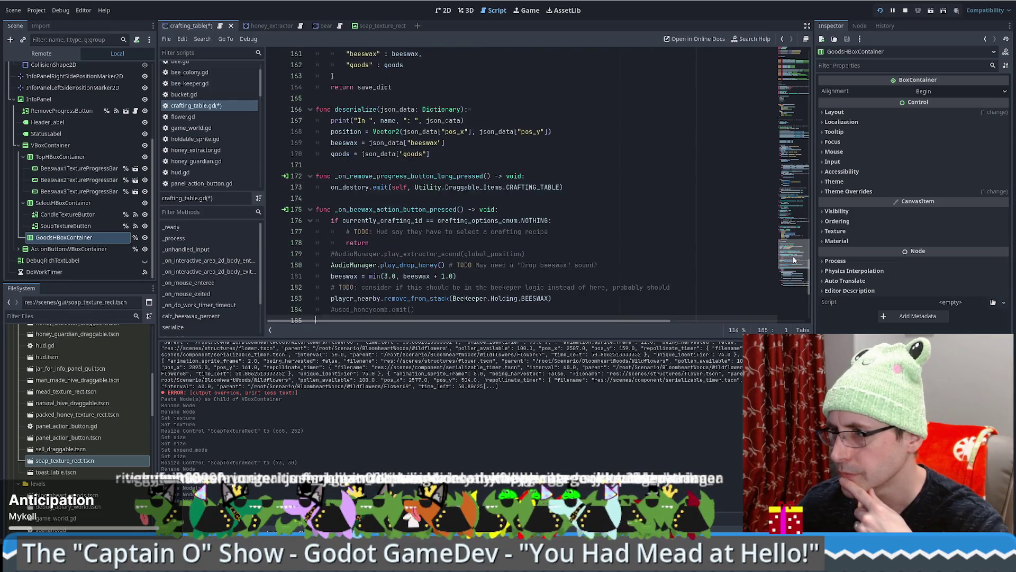
{"action": "left_click", "coordinate": [667, 200]}
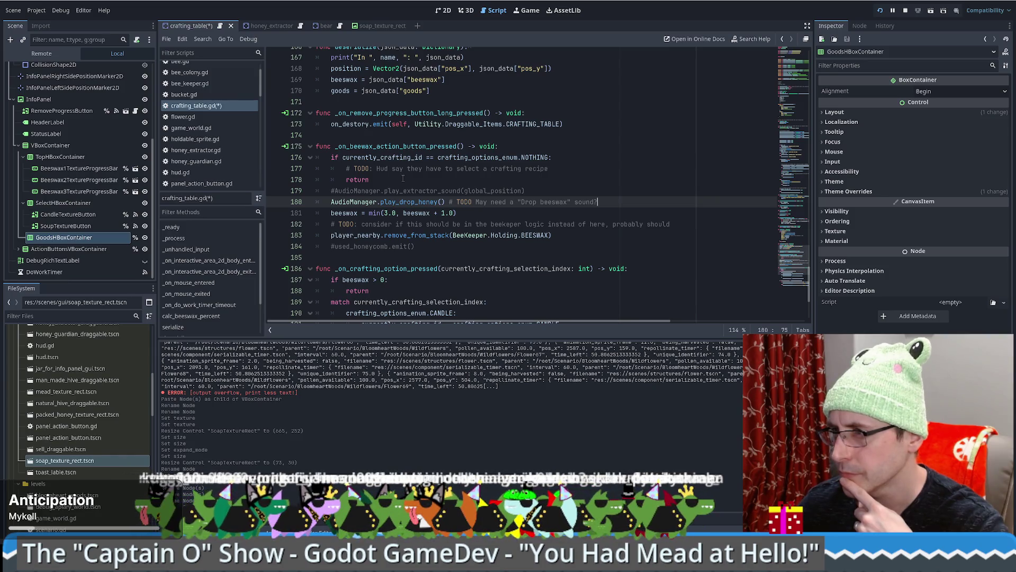
{"action": "left_click", "coordinate": [487, 212]}
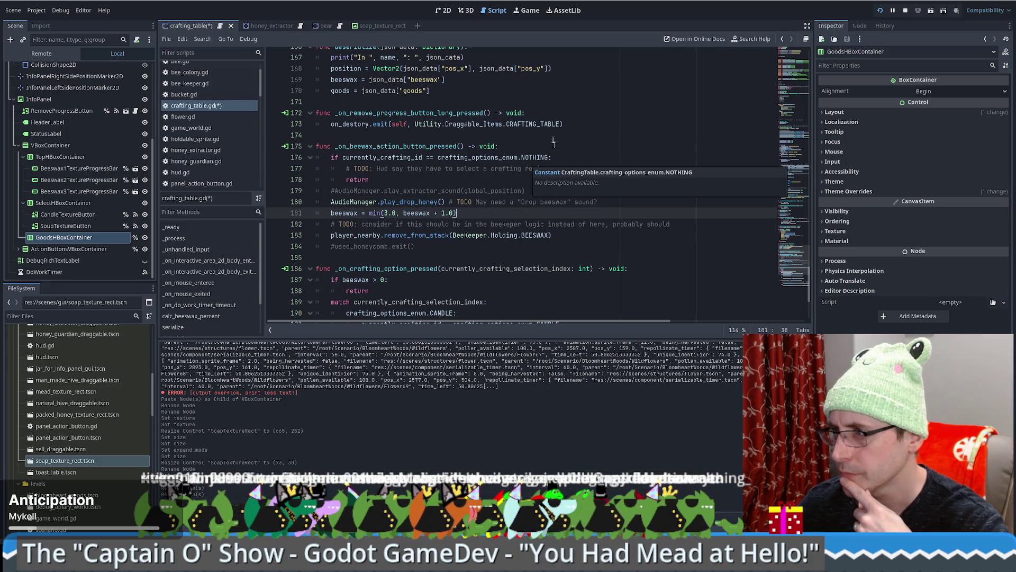
{"action": "left_click", "coordinate": [433, 180]}
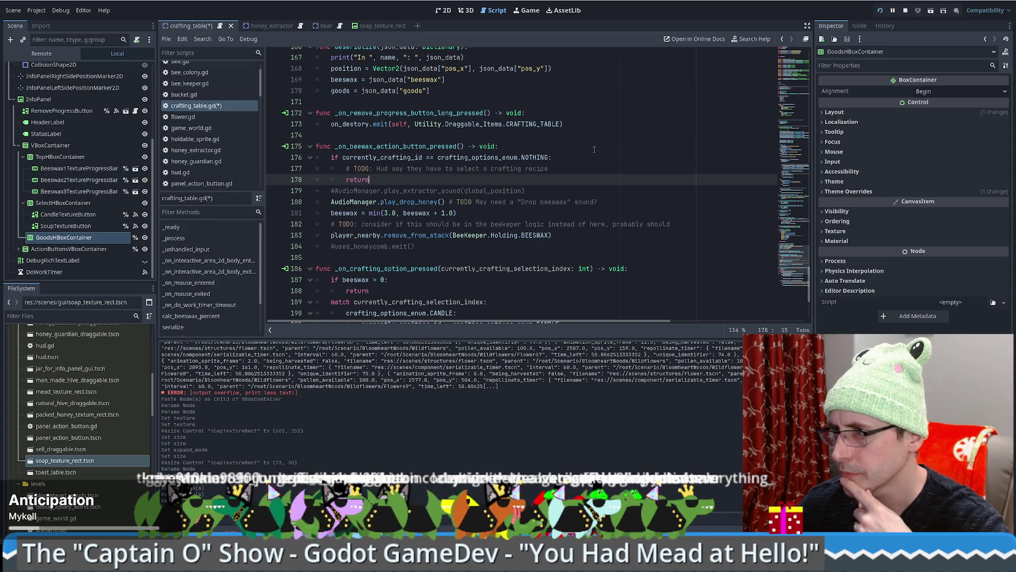
{"action": "scroll", "coordinate": [428, 160], "scroll_direction": "down", "scroll_amount": 3}
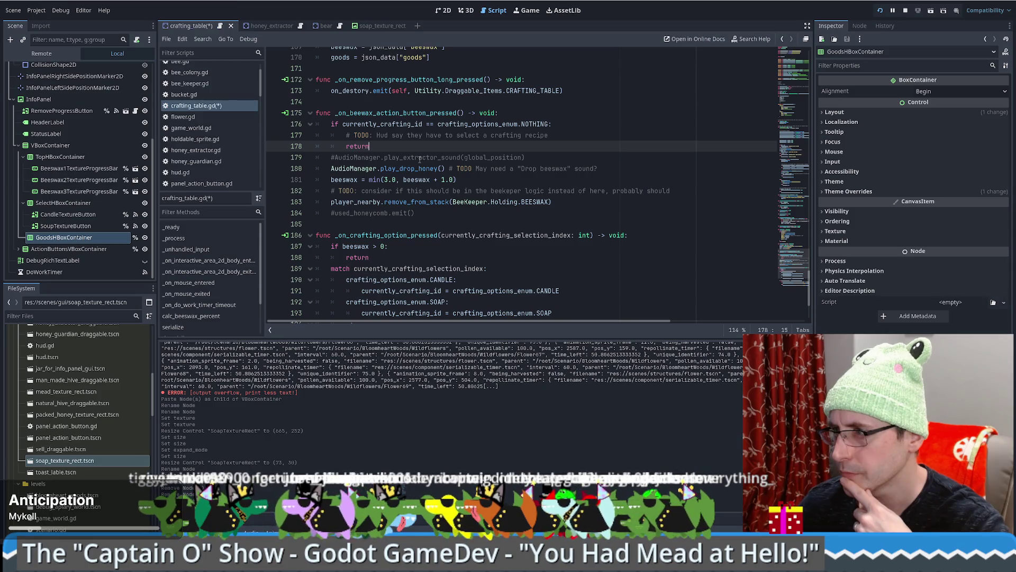
{"action": "scroll", "coordinate": [415, 158], "scroll_direction": "down", "scroll_amount": 4}
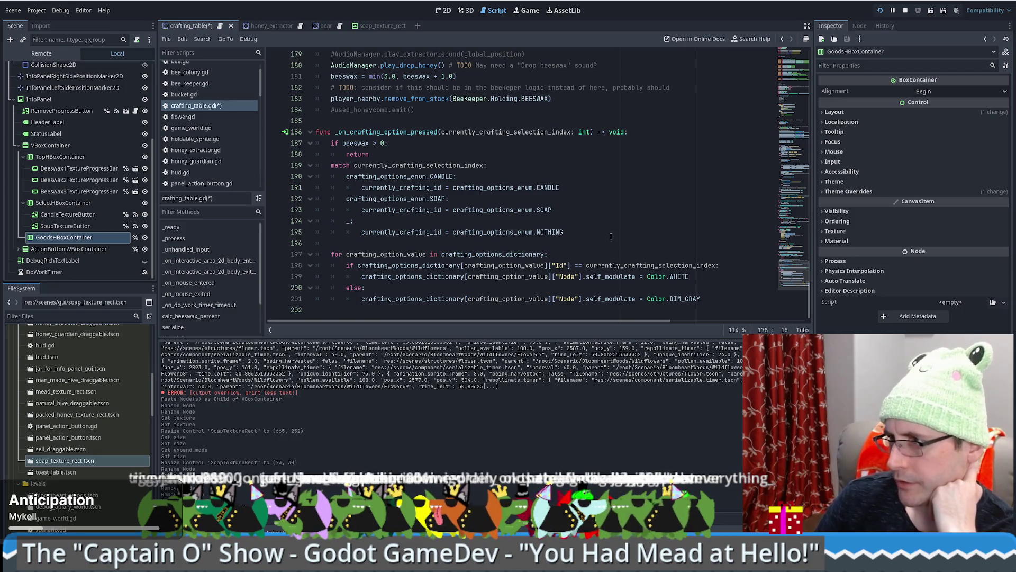
{"action": "left_click", "coordinate": [580, 228]}
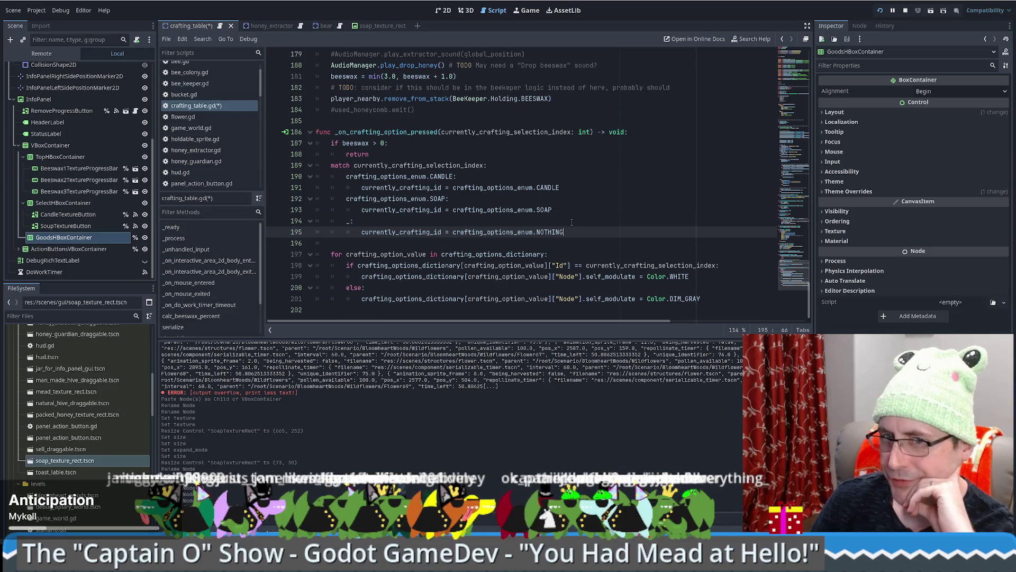
{"action": "left_click", "coordinate": [443, 10]}
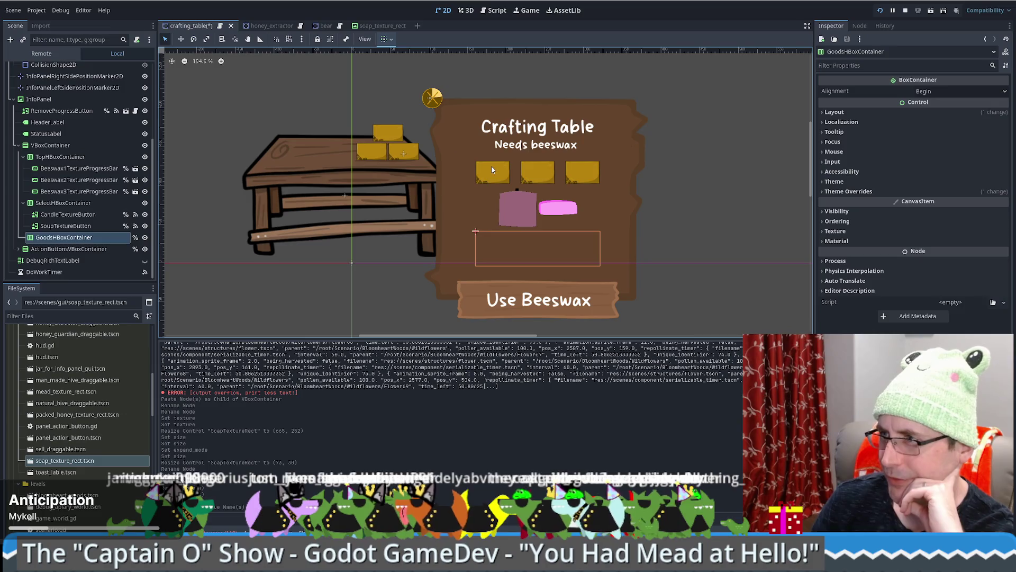
{"action": "left_click", "coordinate": [491, 166]}
{"action": "left_click", "coordinate": [536, 178]}
{"action": "left_click", "coordinate": [583, 179]}
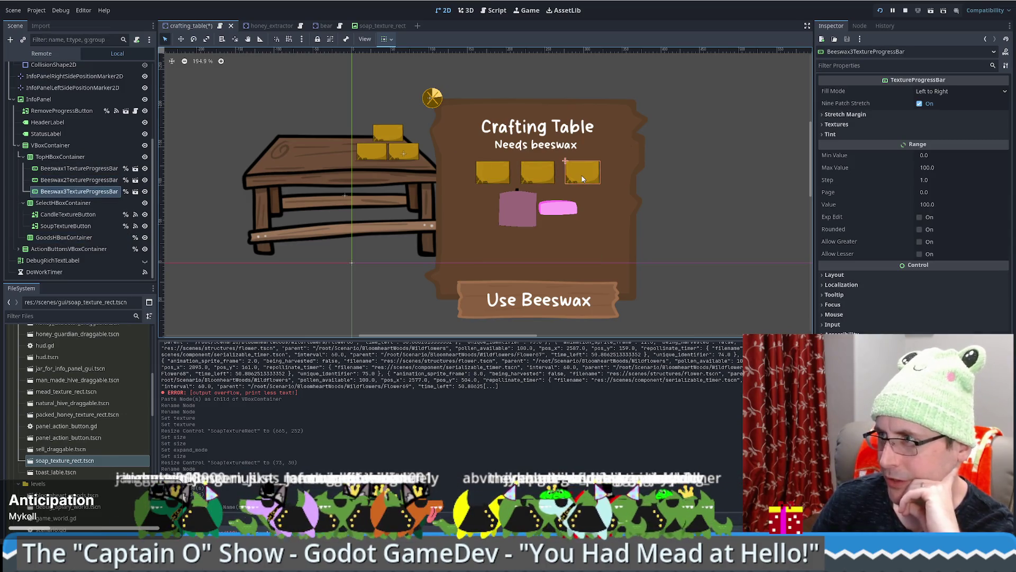
{"action": "left_click", "coordinate": [64, 237]}
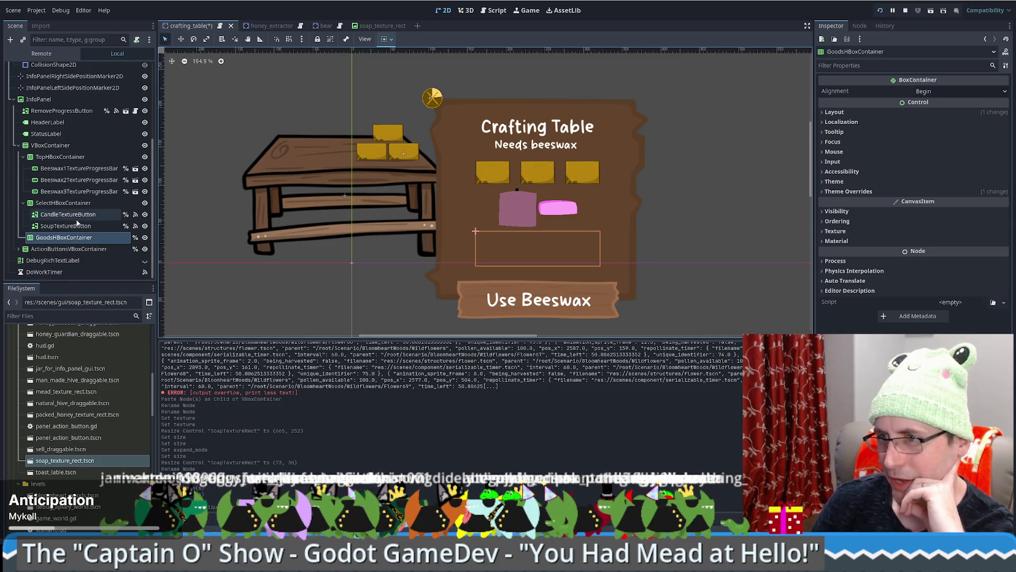
{"action": "scroll", "coordinate": [90, 222], "scroll_direction": "up", "scroll_amount": 5}
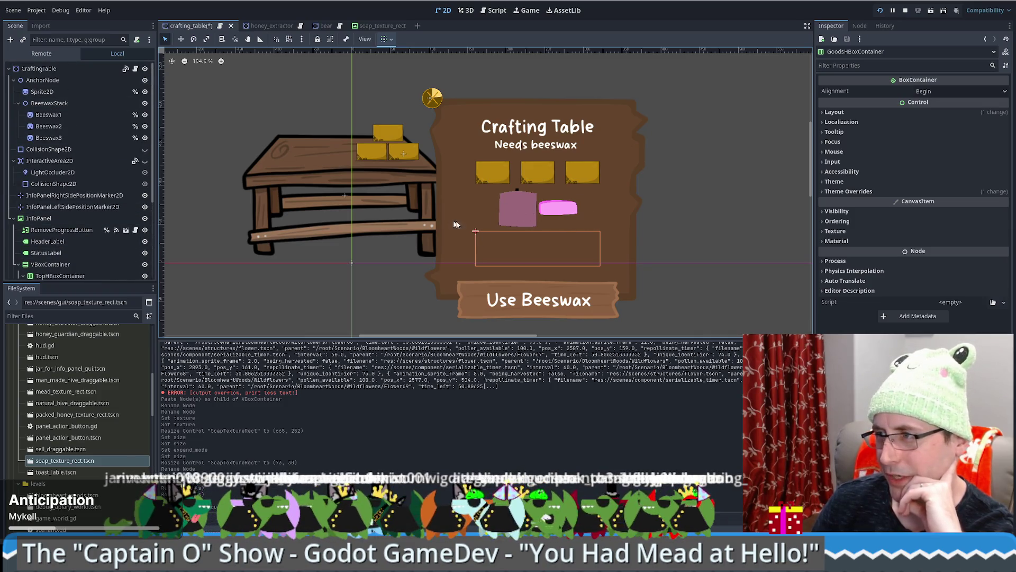
{"action": "scroll", "coordinate": [534, 248], "scroll_direction": "down", "scroll_amount": 8}
{"action": "scroll", "coordinate": [529, 252], "scroll_direction": "up", "scroll_amount": 9}
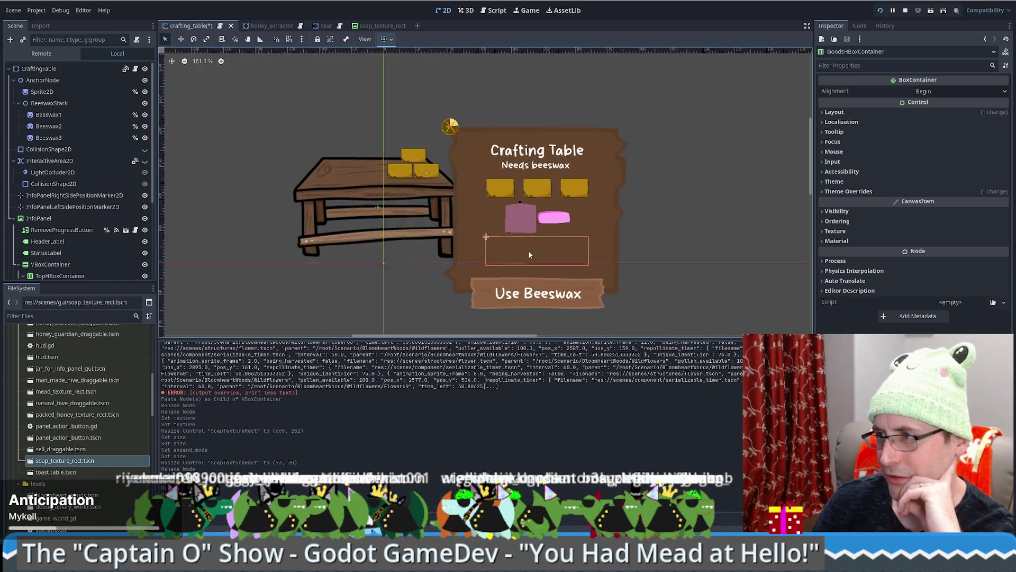
{"action": "left_click", "coordinate": [136, 69]}
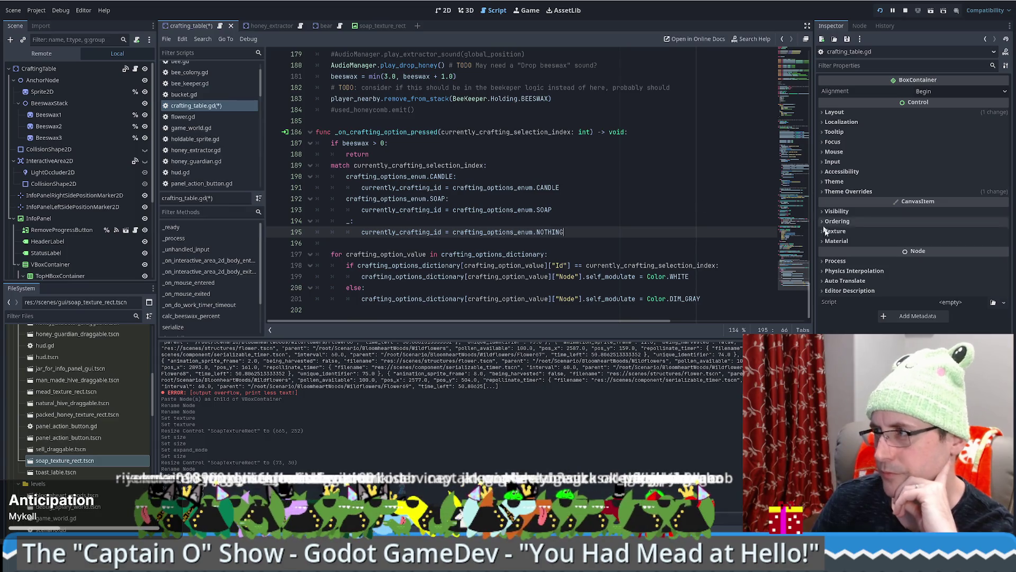
Step: Add a "ProgressNode": CANDLE_TEXTURE_RECT entry to the Candle dictionary entry
{"action": "scroll", "coordinate": [771, 110], "scroll_direction": "up", "scroll_amount": 20}
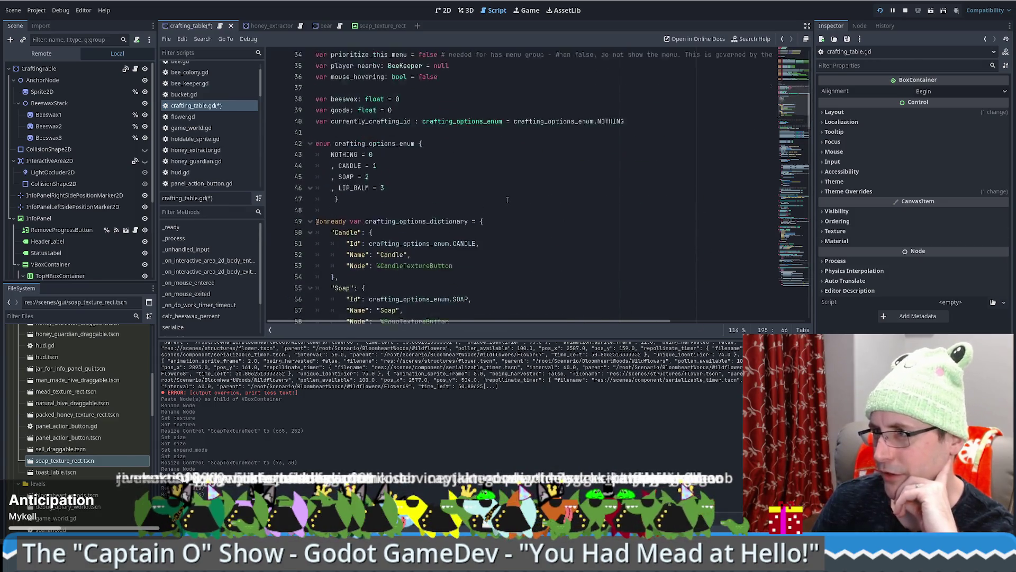
{"action": "scroll", "coordinate": [509, 198], "scroll_direction": "down", "scroll_amount": 7}
{"action": "left_click", "coordinate": [501, 159]}
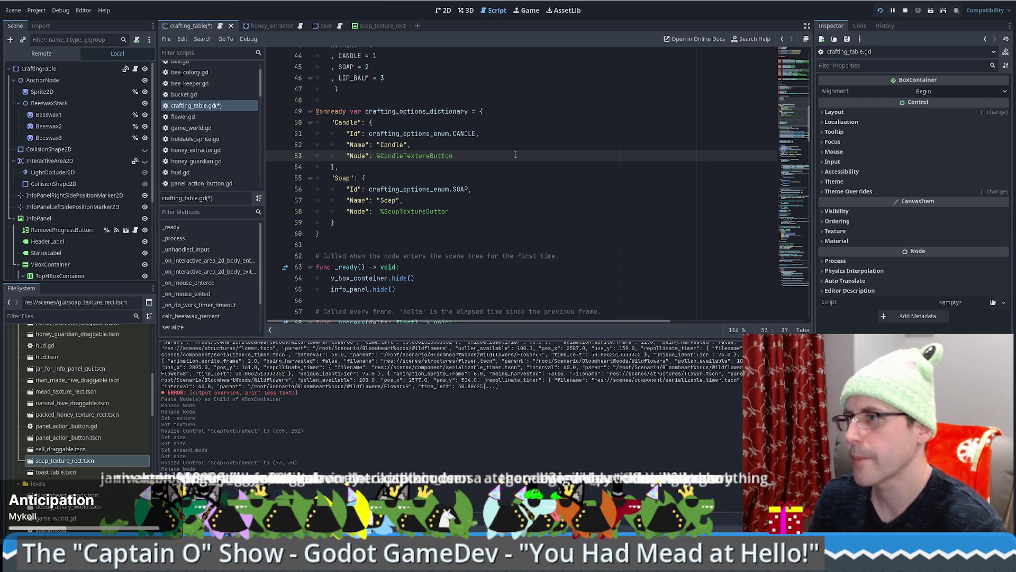
{"action": "type", "text": ","}
{"action": "key", "text": "Return"}
{"action": "type", "text": "\"Prog"}
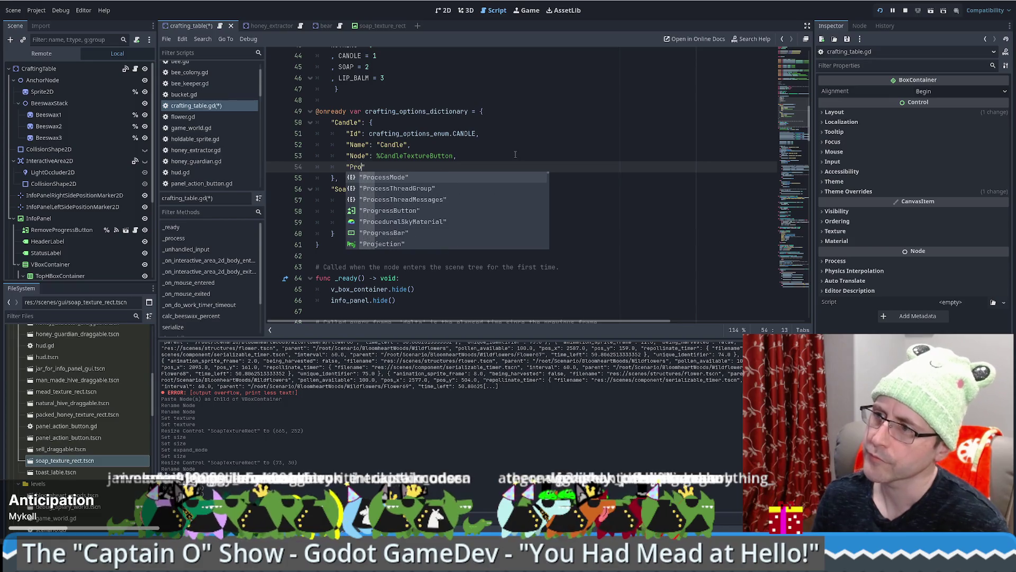
{"action": "type", "text": "ressNod"}
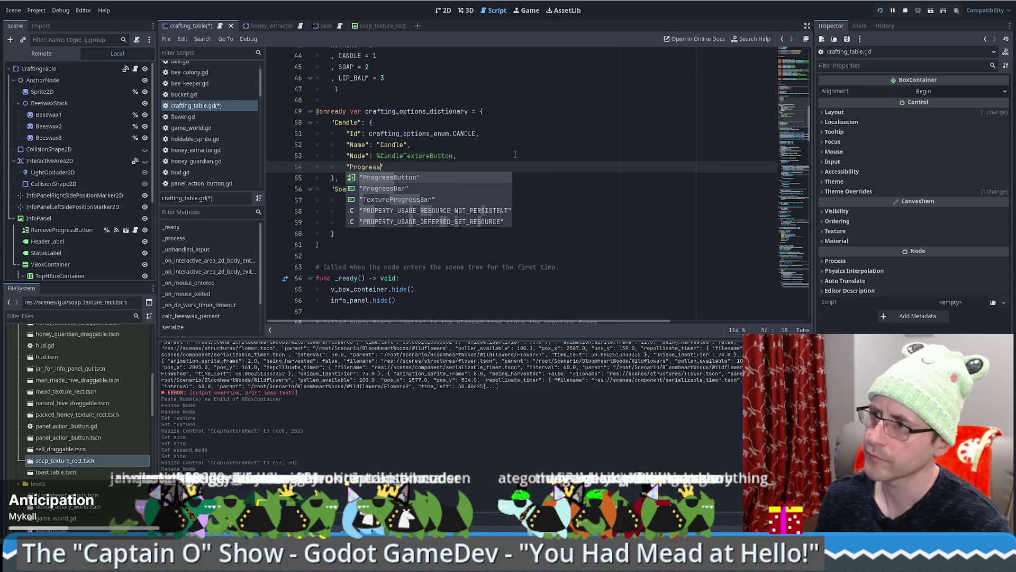
{"action": "type", "text": "e\""}
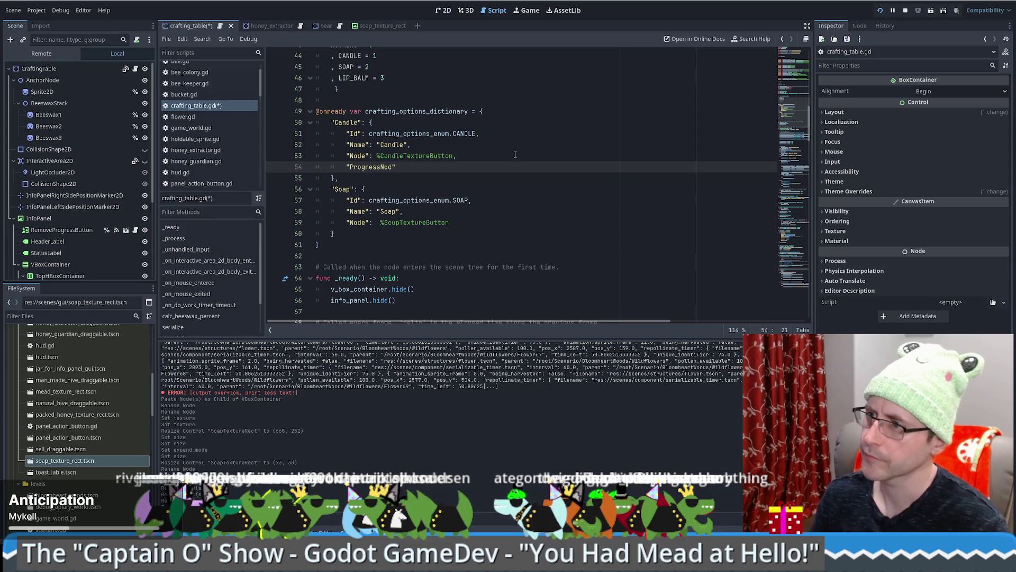
{"action": "type", "text": ":"}
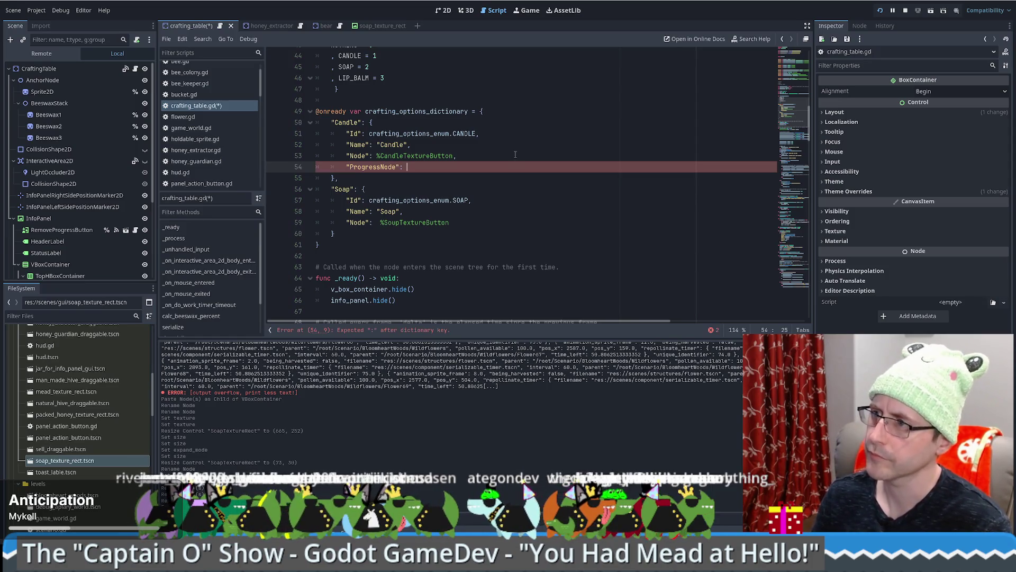
{"action": "left_click", "coordinate": [799, 66]}
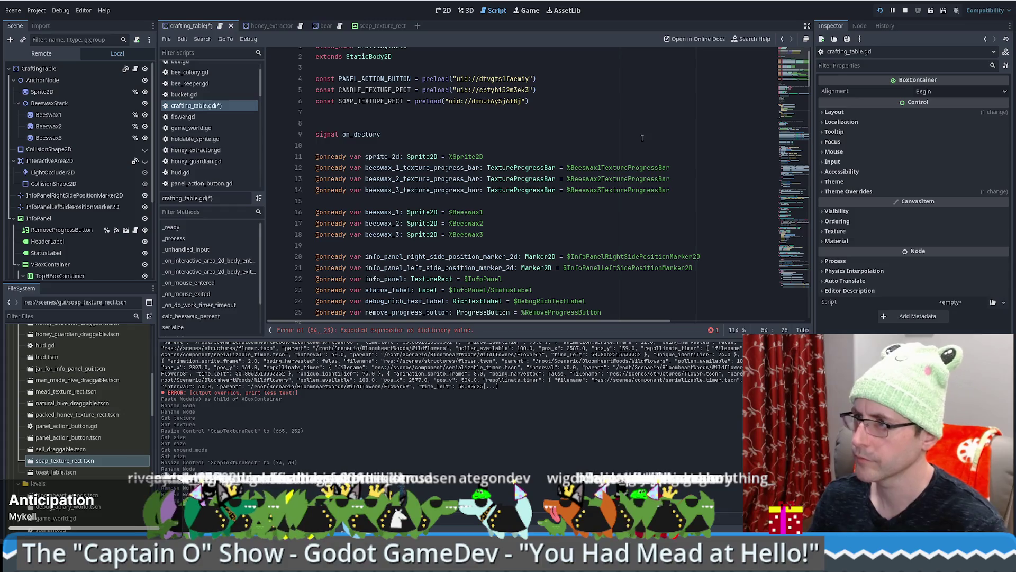
{"action": "double_click", "coordinate": [375, 90]}
{"action": "key", "text": "ctrl+c"}
{"action": "scroll", "coordinate": [492, 140], "scroll_direction": "down", "scroll_amount": 15}
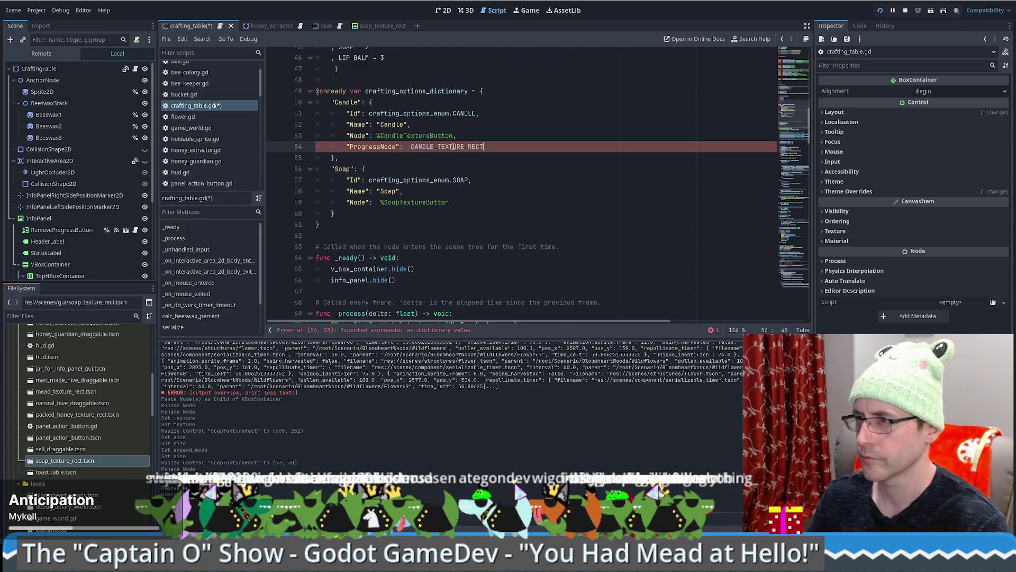
{"action": "middle_click", "coordinate": [455, 146]}
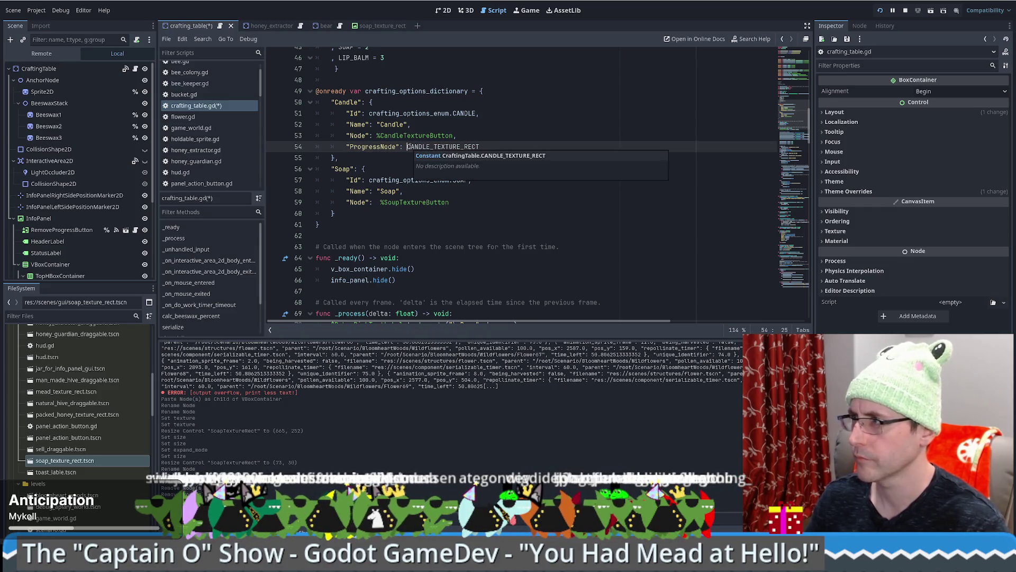
Step: Copy the ProgressNode line into the Soap entry on line 60, changing CANDLE to SOAP
{"action": "scroll", "coordinate": [333, 116], "scroll_direction": "up", "scroll_amount": 15}
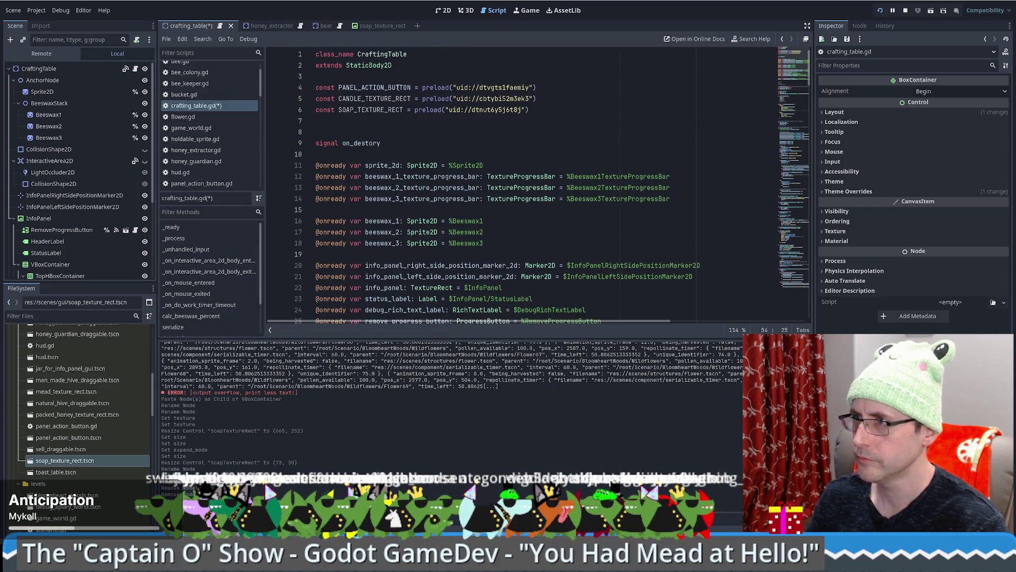
{"action": "scroll", "coordinate": [555, 180], "scroll_direction": "down", "scroll_amount": 12}
{"action": "scroll", "coordinate": [555, 180], "scroll_direction": "down", "scroll_amount": 1}
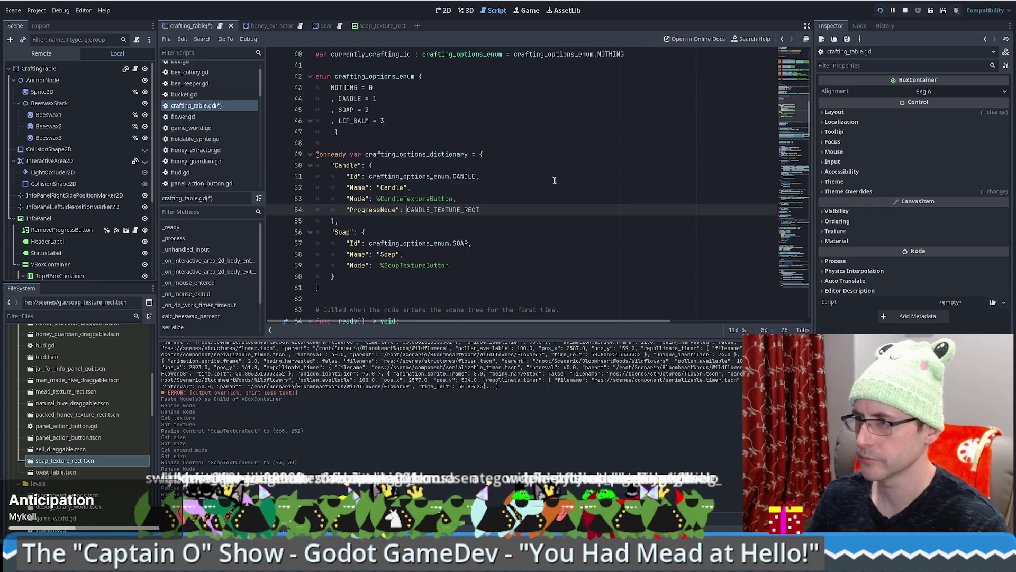
{"action": "left_click_drag", "start_coordinate": [456, 198], "coordinate": [485, 208]}
{"action": "key", "text": "ctrl+c"}
{"action": "left_click", "coordinate": [451, 265]}
{"action": "key", "text": "ctrl+v"}
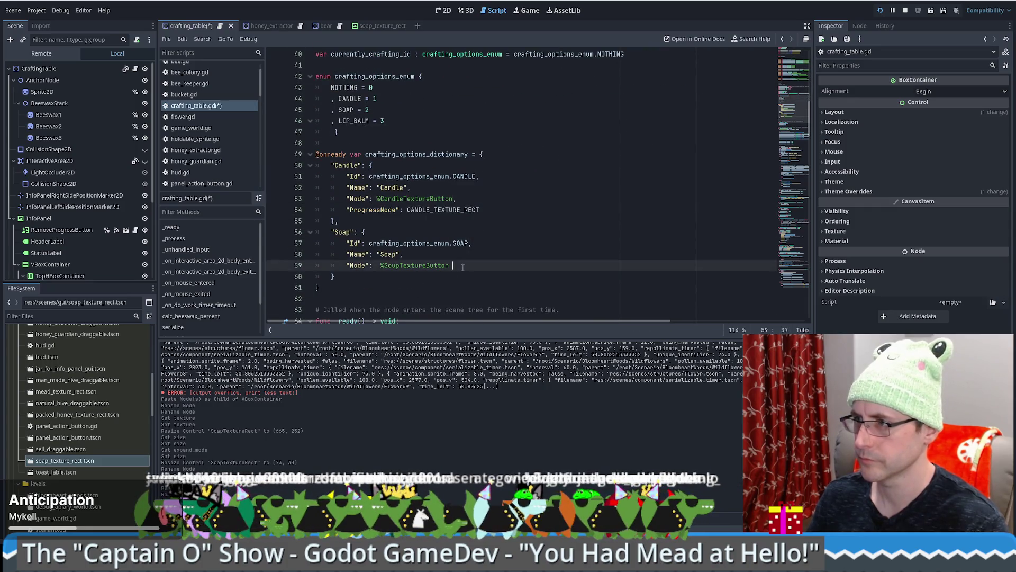
{"action": "left_click_drag", "start_coordinate": [407, 276], "coordinate": [434, 276]}
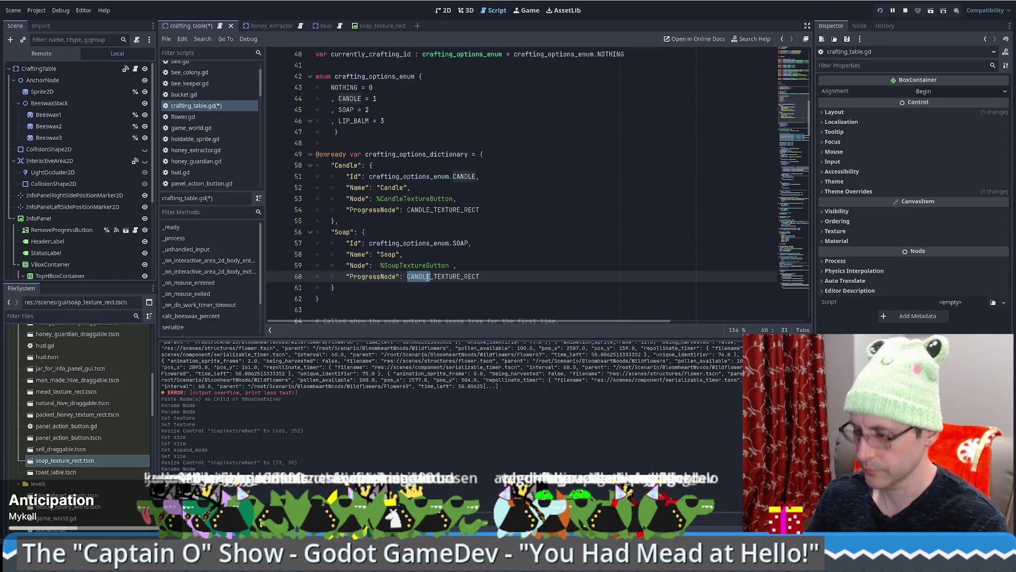
{"action": "type", "text": "SOPA"}
{"action": "key", "text": "BackSpace"}
{"action": "key", "text": "BackSpace"}
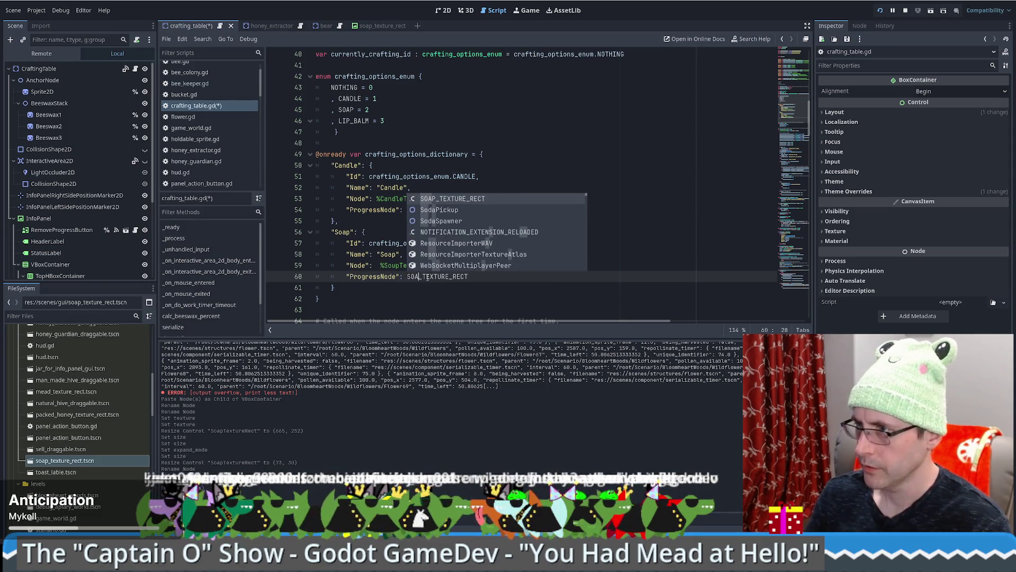
{"action": "type", "text": "AP"}
{"action": "left_click", "coordinate": [364, 231]}
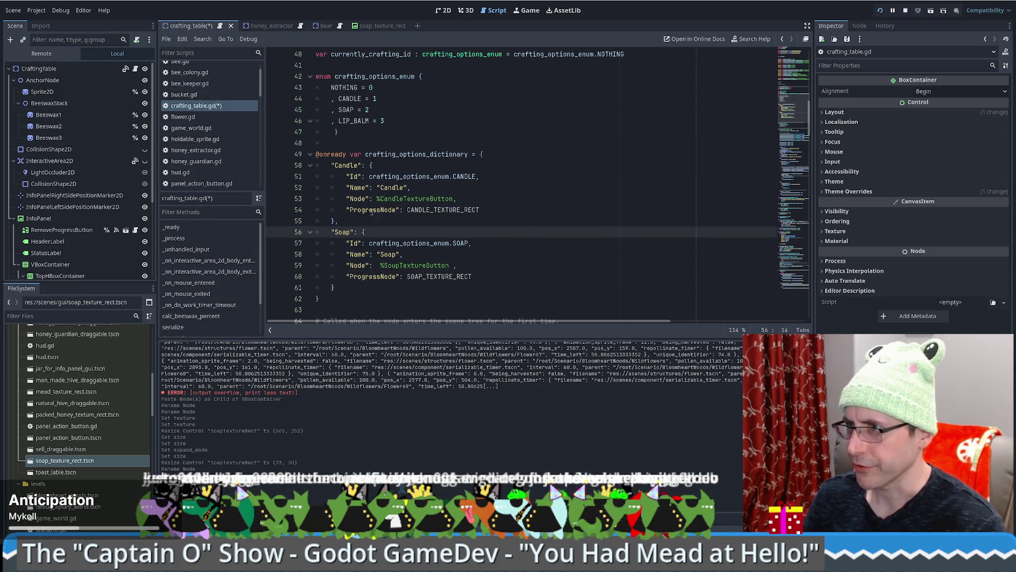
{"action": "left_click", "coordinate": [396, 210]}
{"action": "left_click_drag", "start_coordinate": [809, 106], "coordinate": [813, 280]}
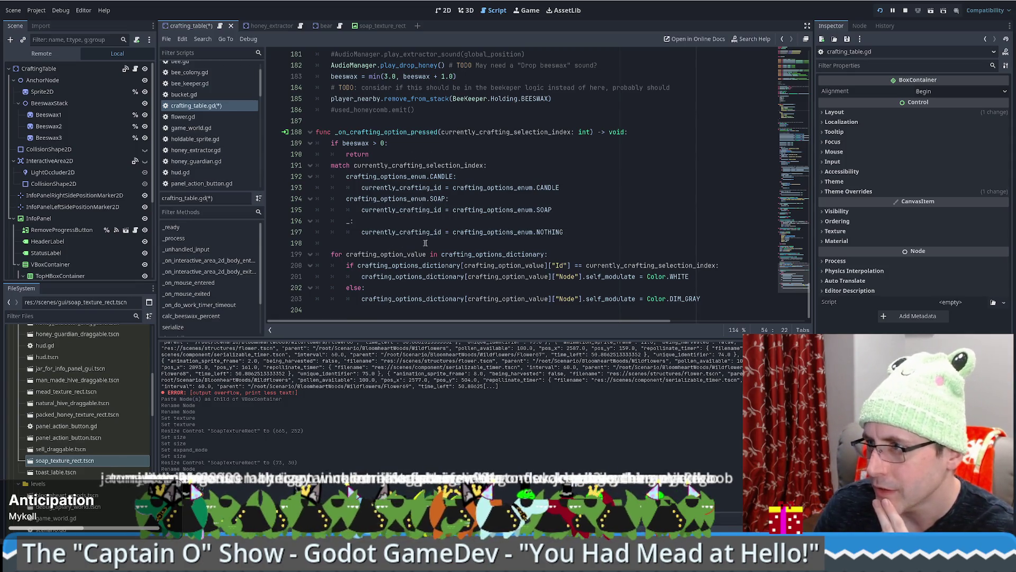
{"action": "left_click", "coordinate": [424, 153]}
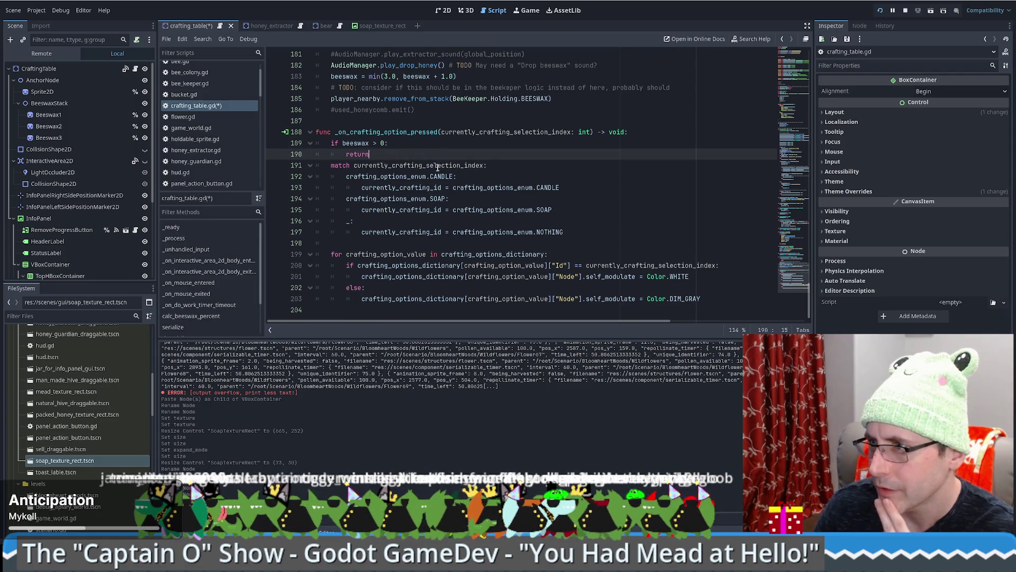
{"action": "double_click", "coordinate": [378, 233]}
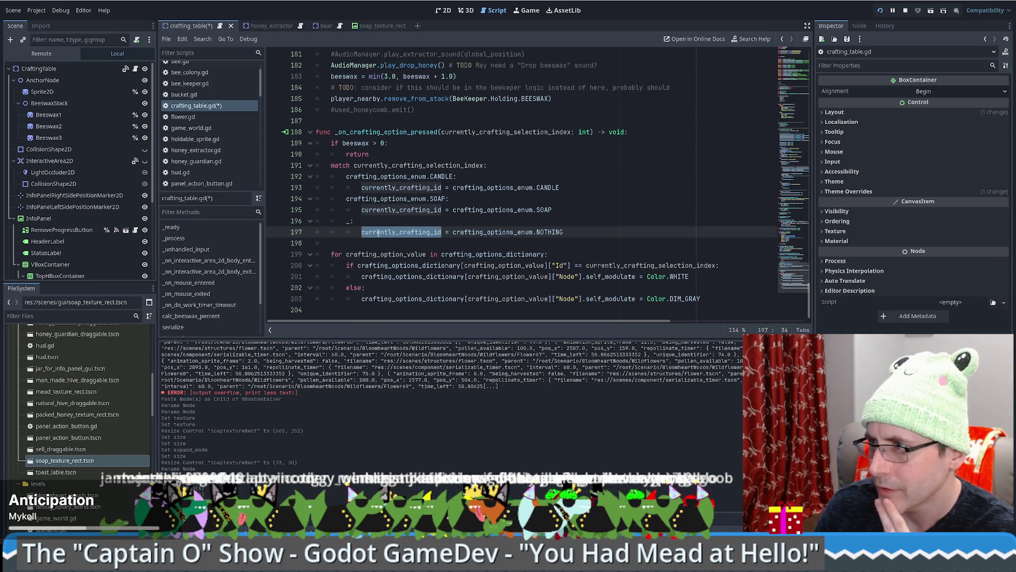
{"action": "left_click", "coordinate": [569, 188]}
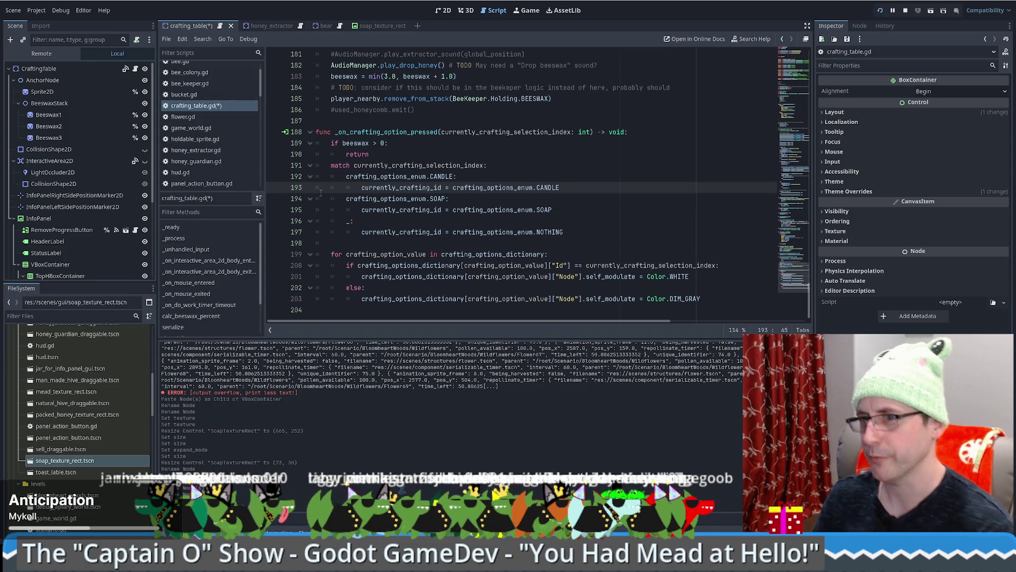
{"action": "scroll", "coordinate": [63, 230], "scroll_direction": "down", "scroll_amount": 5}
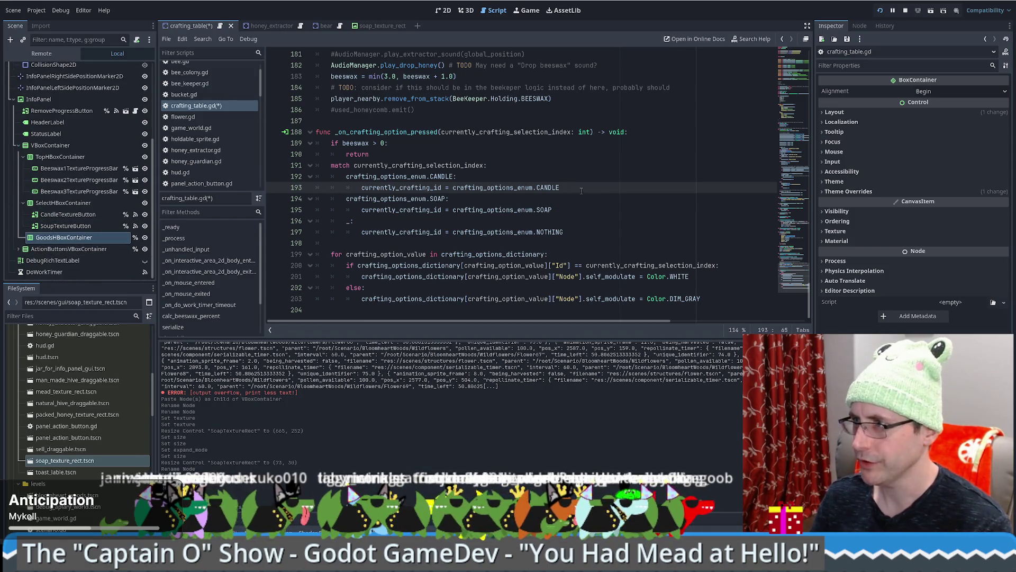
{"action": "scroll", "coordinate": [550, 212], "scroll_direction": "up", "scroll_amount": 20}
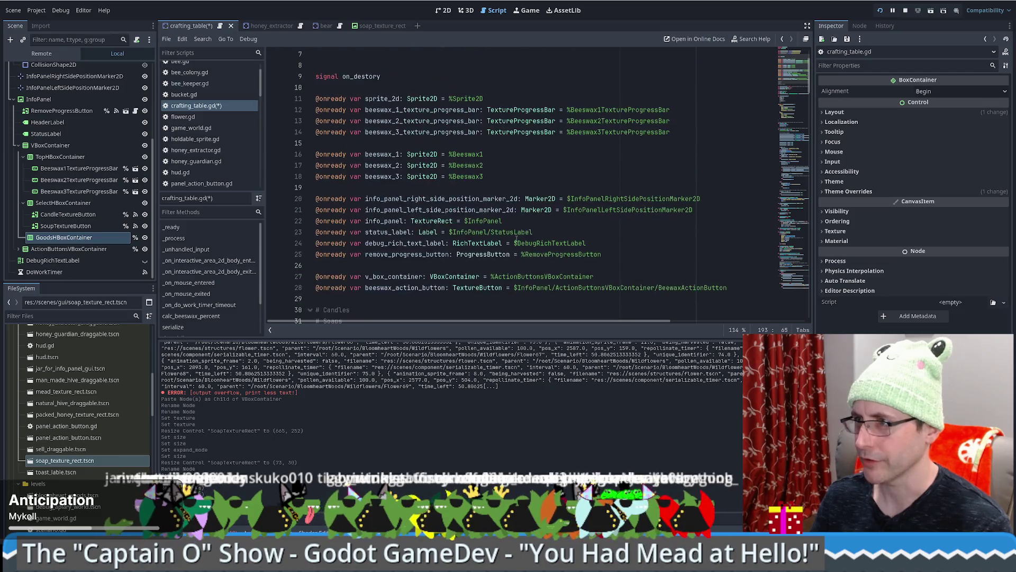
Step: Add an onready goods_h_box_container reference by dragging GoodsHBoxContainer below line 28
{"action": "left_click", "coordinate": [742, 294]}
{"action": "key", "text": "Return"}
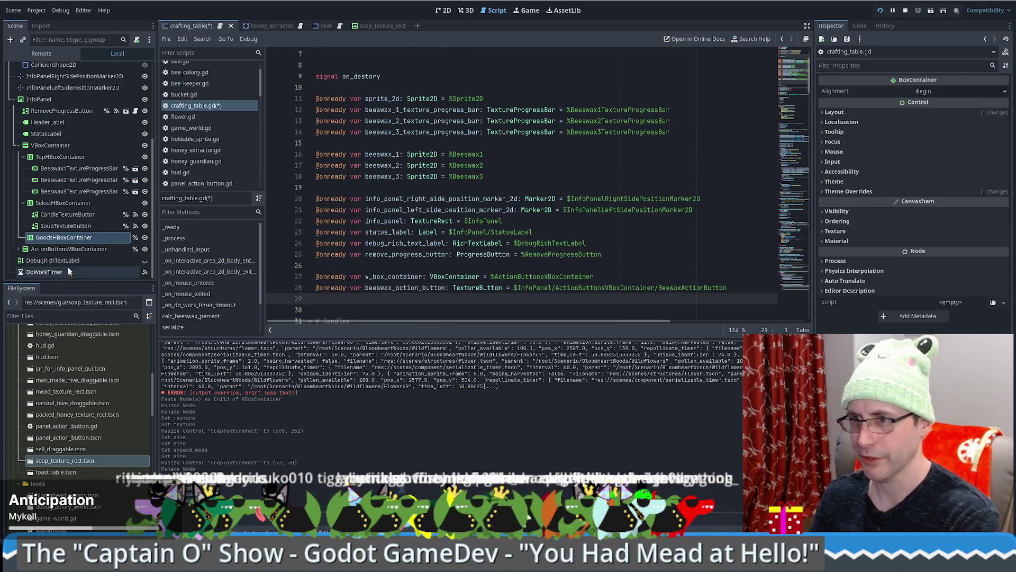
{"action": "left_click_drag", "start_coordinate": [64, 237], "coordinate": [365, 300]}
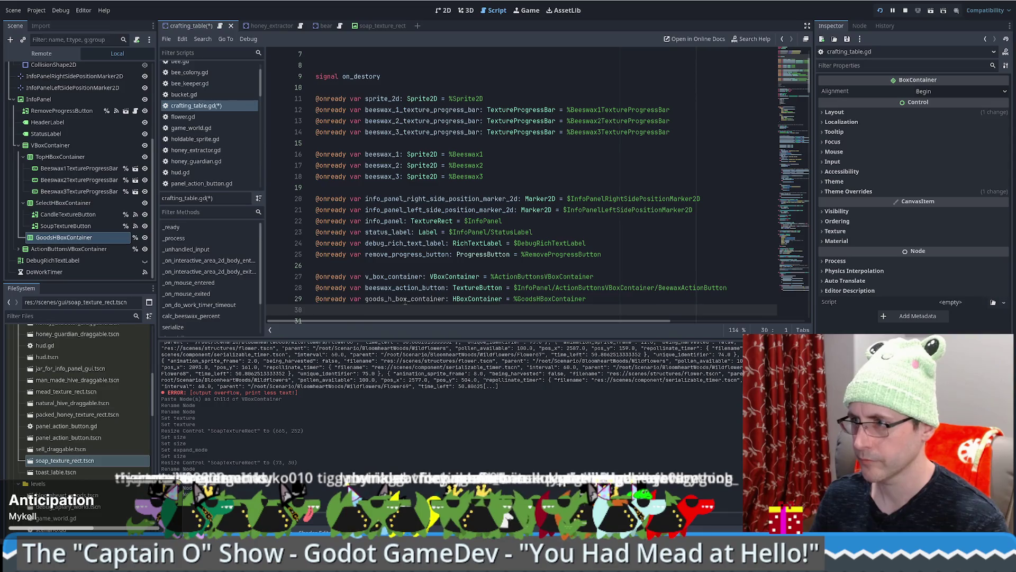
Step: Return to the option handler and open a new line below the CANDLE assignment
{"action": "key", "text": "alt+Left"}
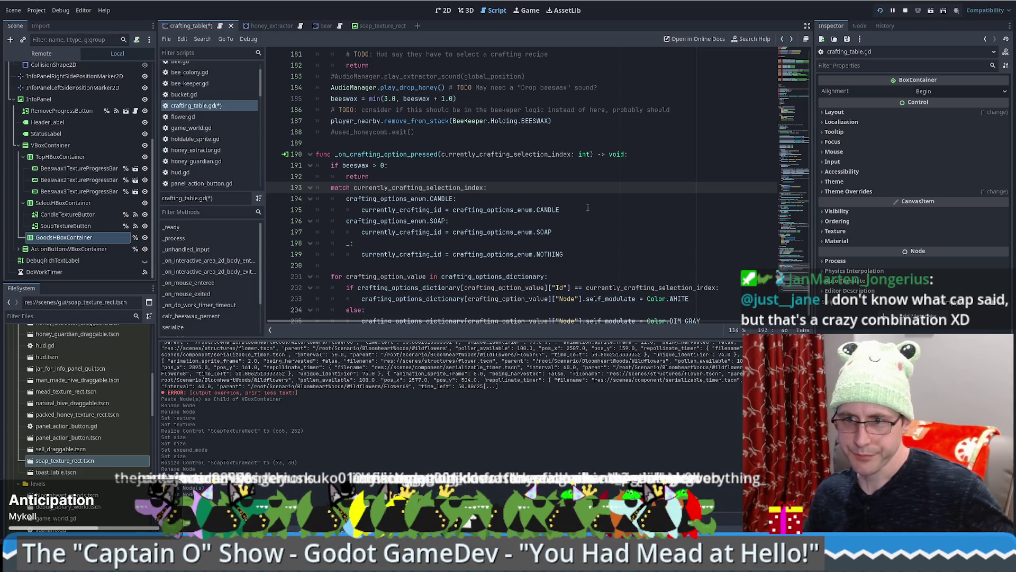
{"action": "left_click", "coordinate": [589, 209]}
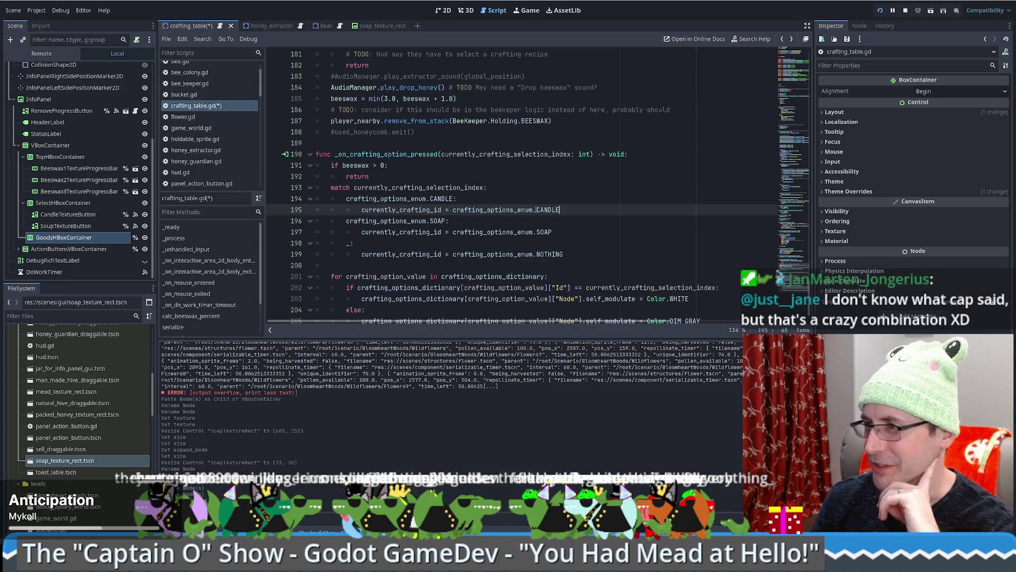
{"action": "scroll", "coordinate": [547, 220], "scroll_direction": "down", "scroll_amount": 1}
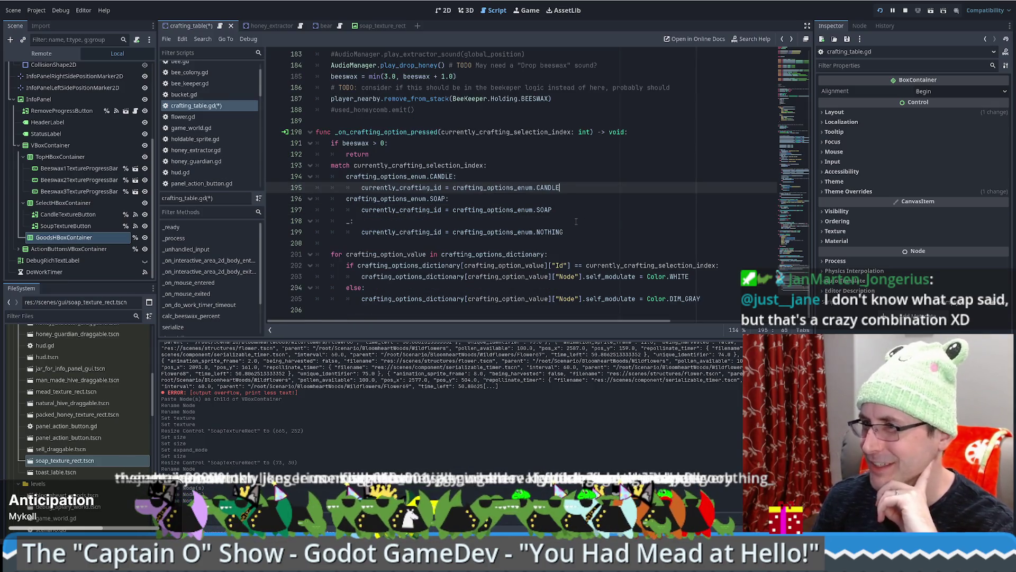
{"action": "left_click", "coordinate": [472, 195]}
{"action": "left_click", "coordinate": [475, 180]}
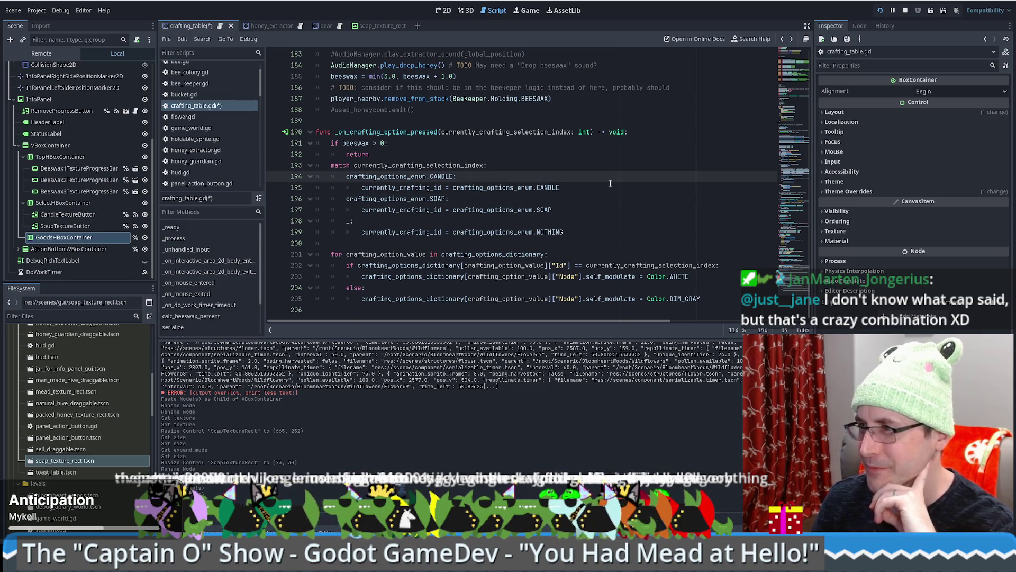
{"action": "left_click", "coordinate": [609, 183]}
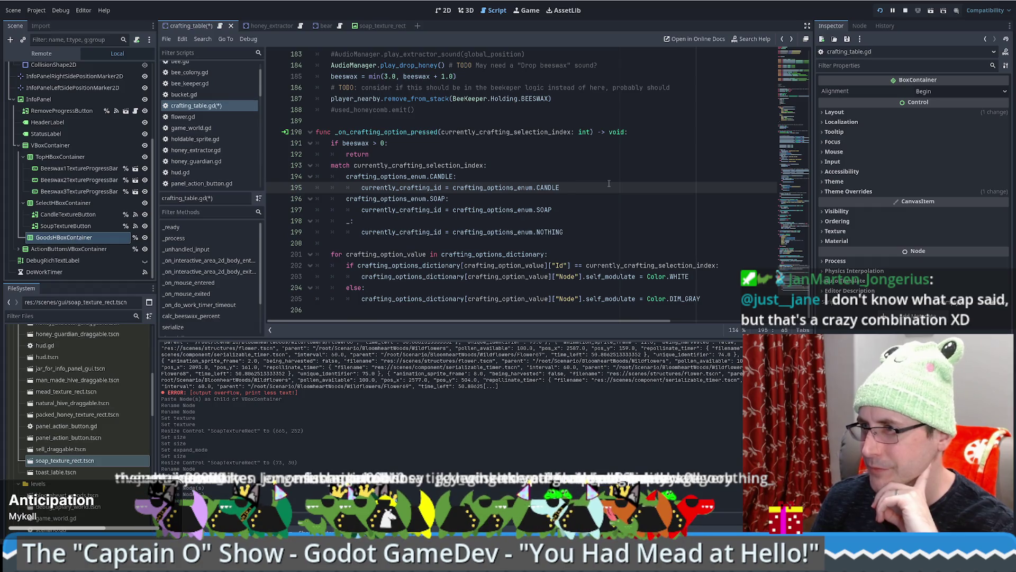
{"action": "key", "text": "Return"}
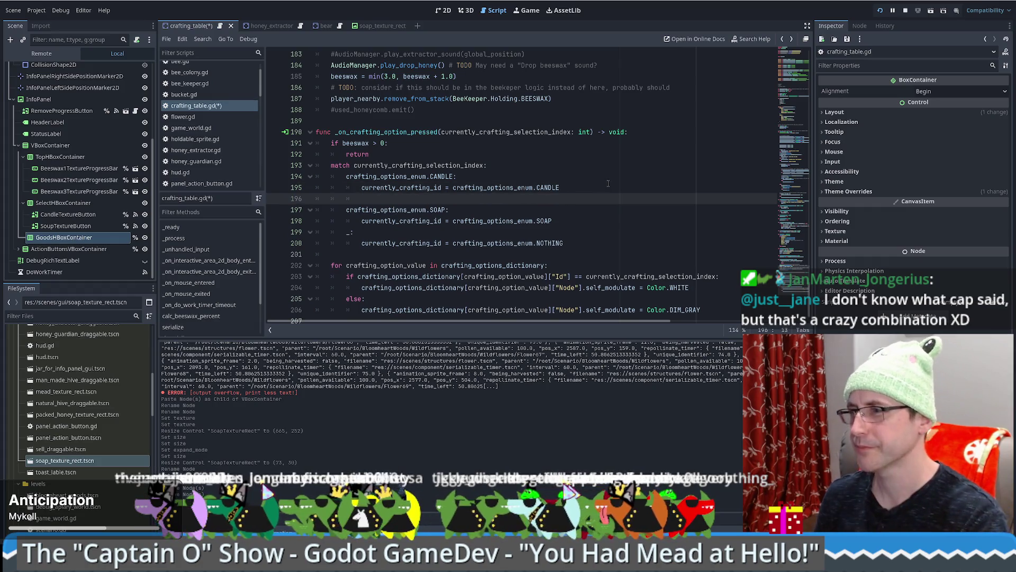
Step: Write the loop header 'for n in goods_h_box_container.get_children():' in the candle branch
{"action": "type", "text": "goods_h_box_container."}
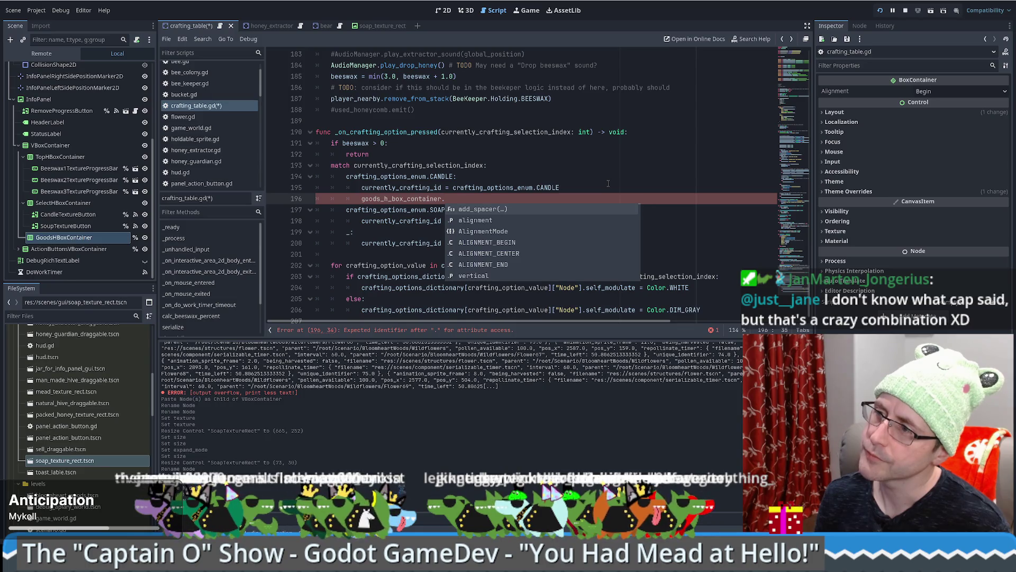
{"action": "key", "text": "BackSpace"}
{"action": "key", "text": "BackSpace"}
{"action": "key", "text": "BackSpace"}
{"action": "key", "text": "BackSpace"}
{"action": "key", "text": "BackSpace"}
{"action": "type", "text": "for "}
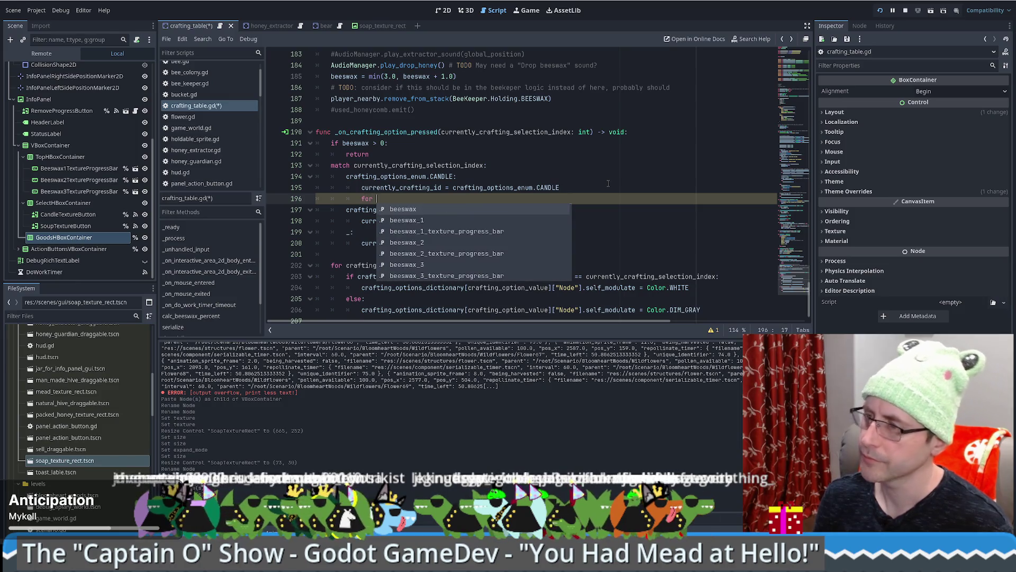
{"action": "type", "text": "n in goods_h_box_container"}
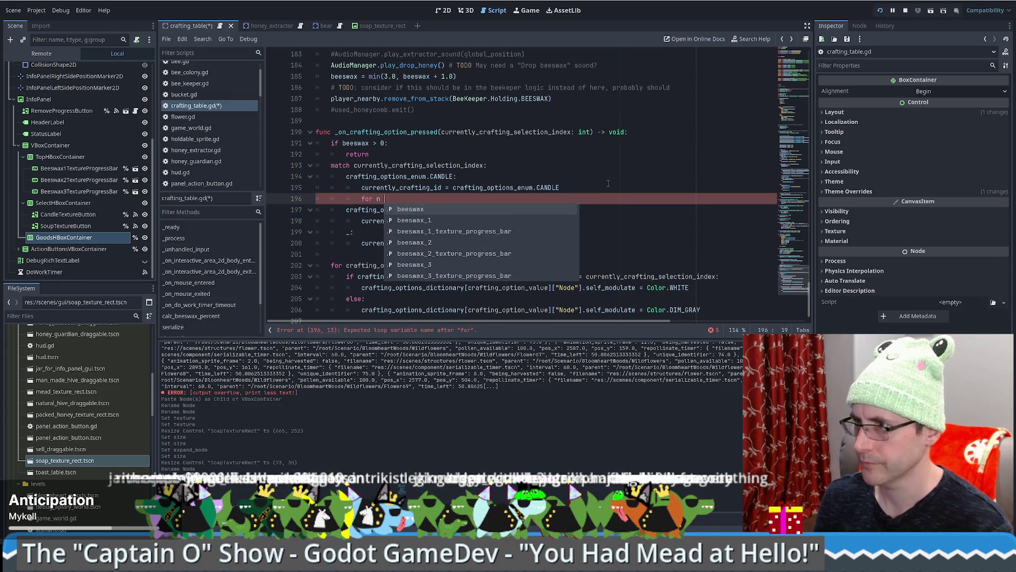
{"action": "type", "text": ".get_chil"}
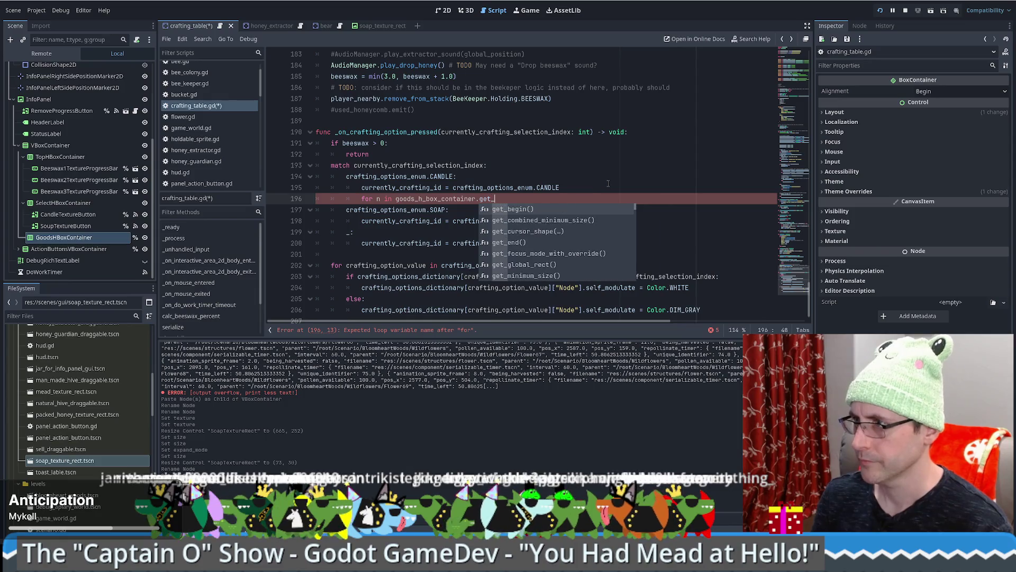
{"action": "key", "text": "Down"}
{"action": "key", "text": "Return"}
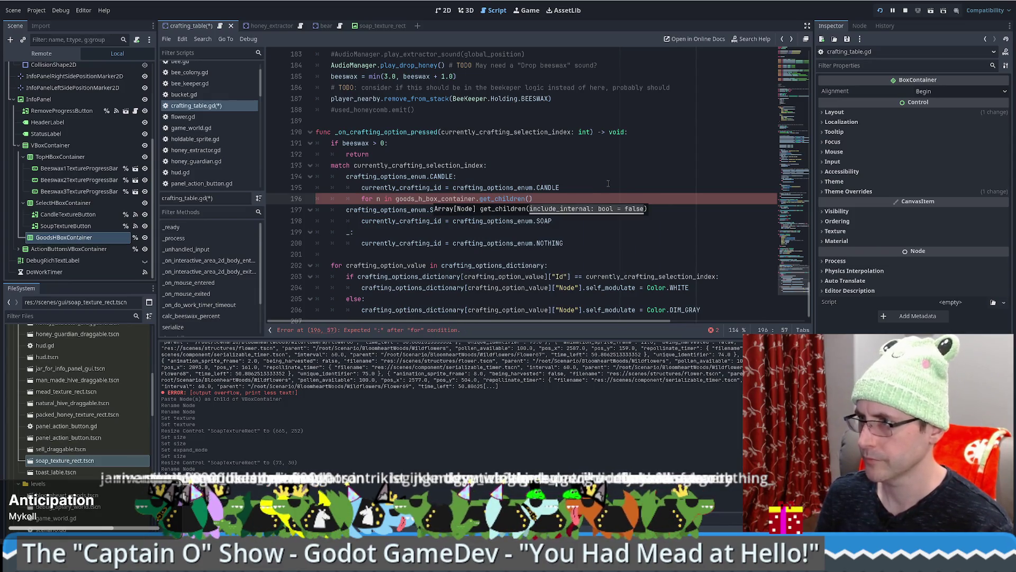
{"action": "type", "text": "):"}
{"action": "key", "text": "Return"}
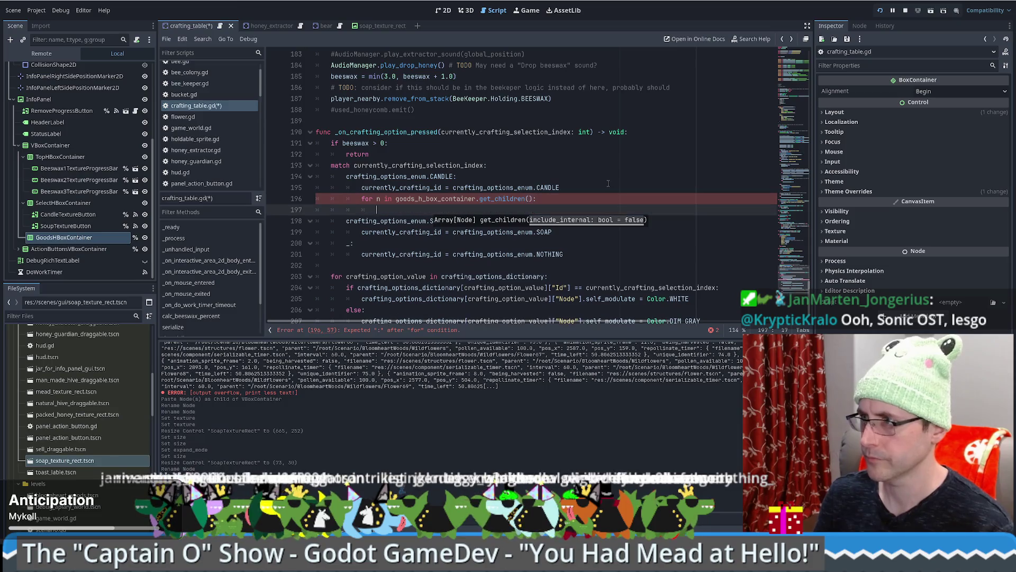
Step: Fill the loop body with n.queue_free() and return to the branch indent
{"action": "left_click", "coordinate": [380, 208]}
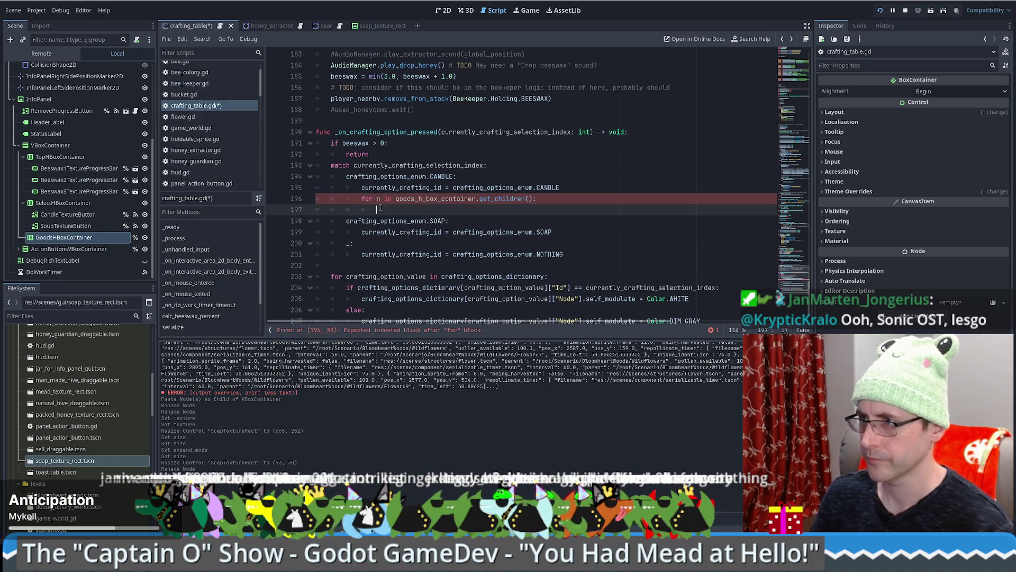
{"action": "type", "text": "n.qu"}
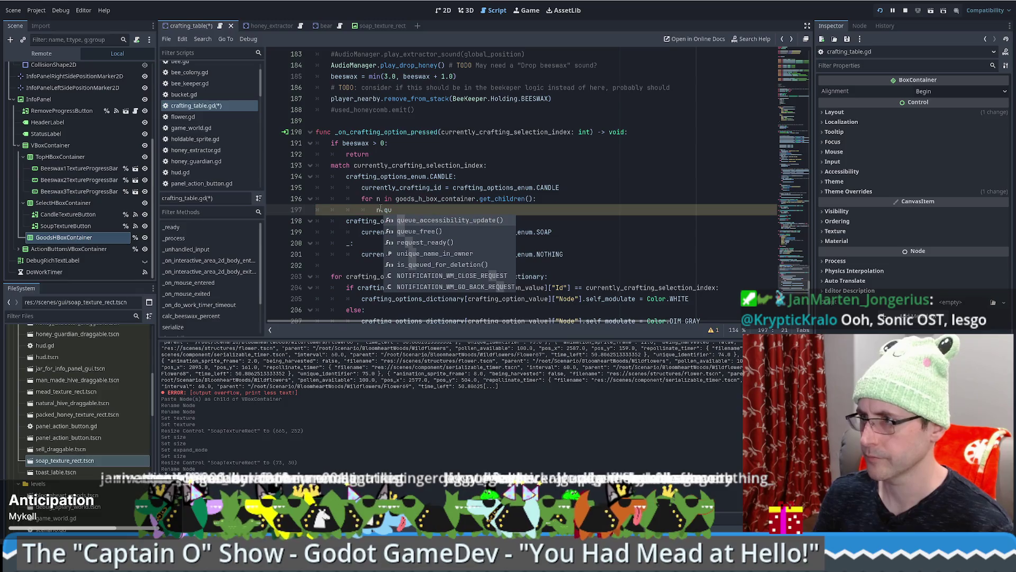
{"action": "key", "text": "Return"}
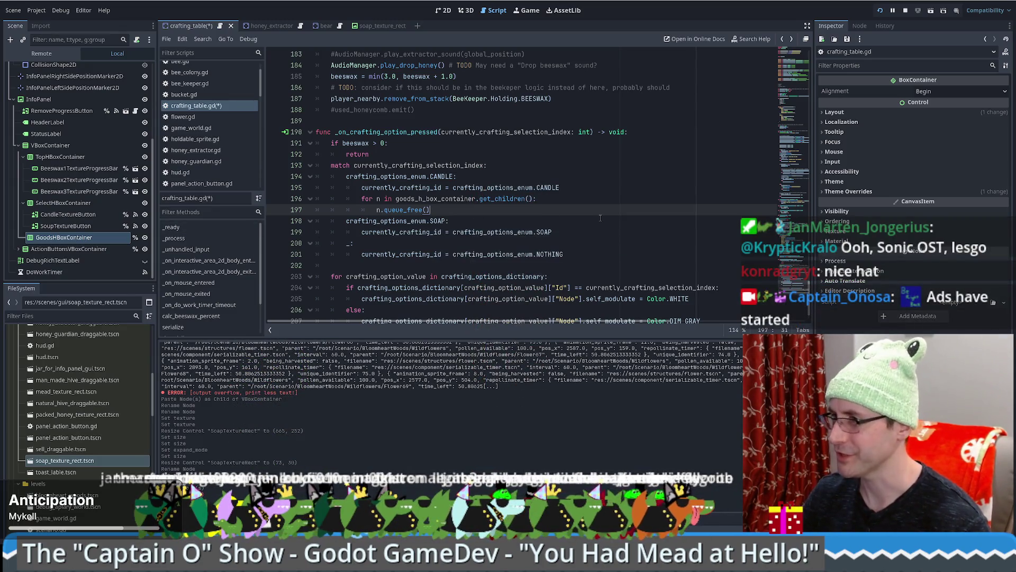
{"action": "key", "text": "Return"}
{"action": "key", "text": "BackSpace"}
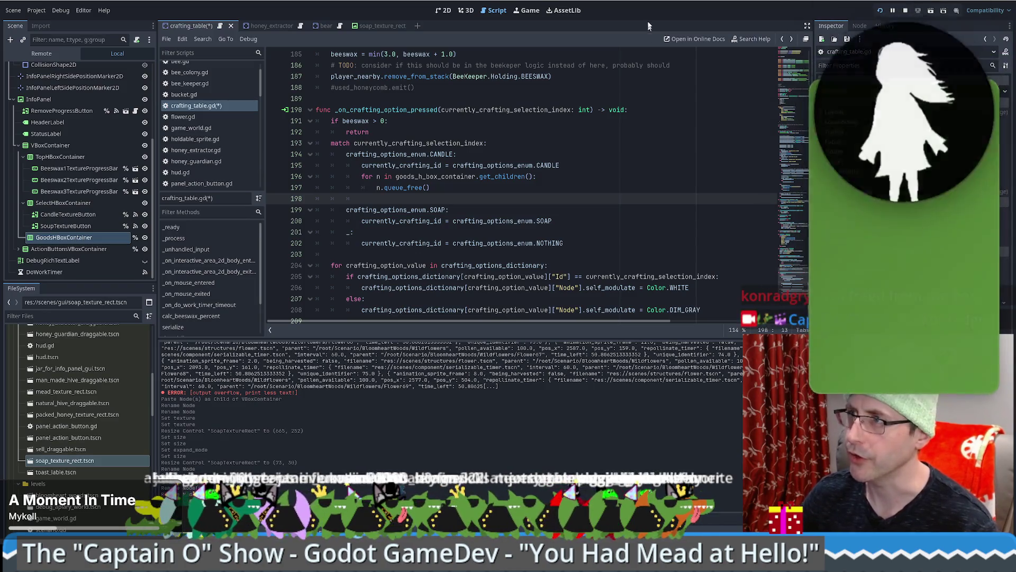
{"action": "left_click", "coordinate": [449, 10]}
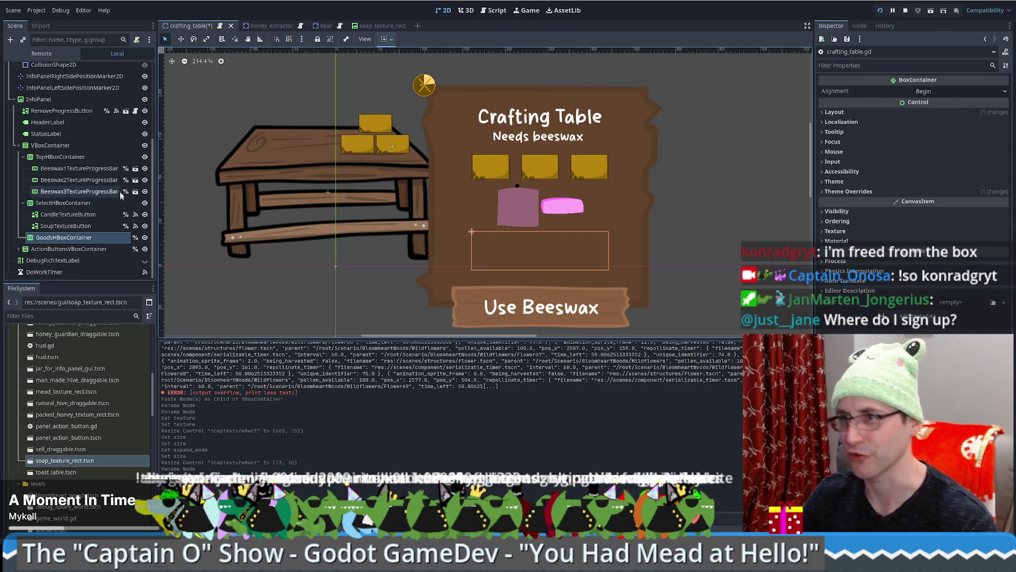
{"action": "scroll", "coordinate": [133, 106], "scroll_direction": "up", "scroll_amount": 5}
{"action": "left_click", "coordinate": [134, 68]}
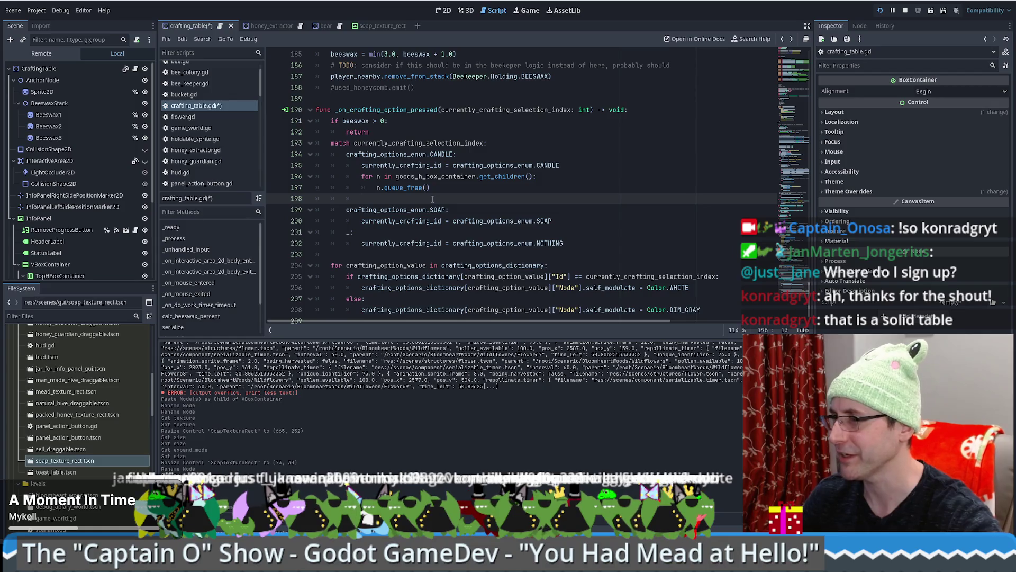
{"action": "scroll", "coordinate": [431, 218], "scroll_direction": "down", "scroll_amount": 1}
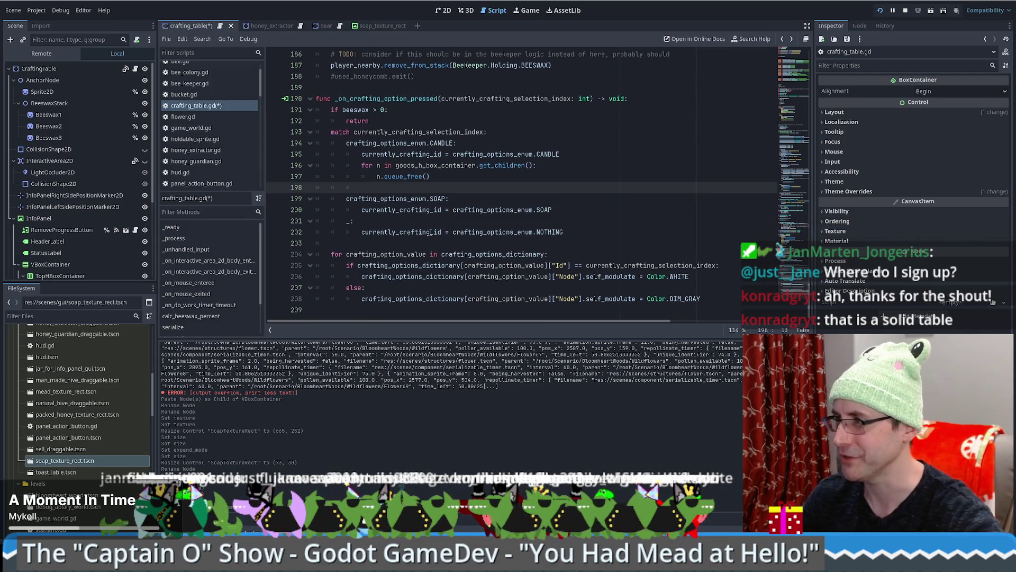
{"action": "scroll", "coordinate": [430, 229], "scroll_direction": "up", "scroll_amount": 3}
{"action": "scroll", "coordinate": [567, 282], "scroll_direction": "down", "scroll_amount": 3}
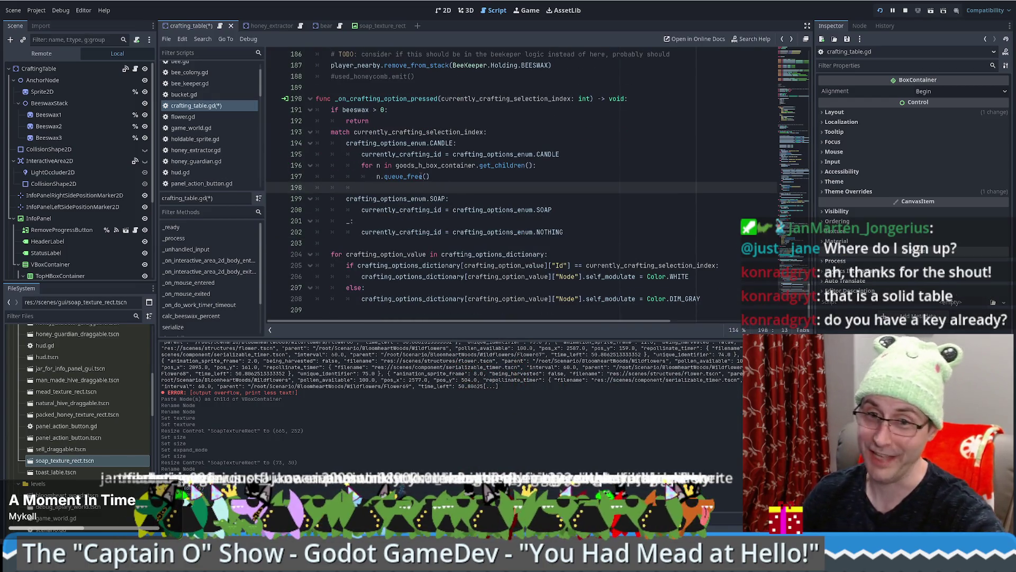
{"action": "mouse_move", "coordinate": [422, 179]}
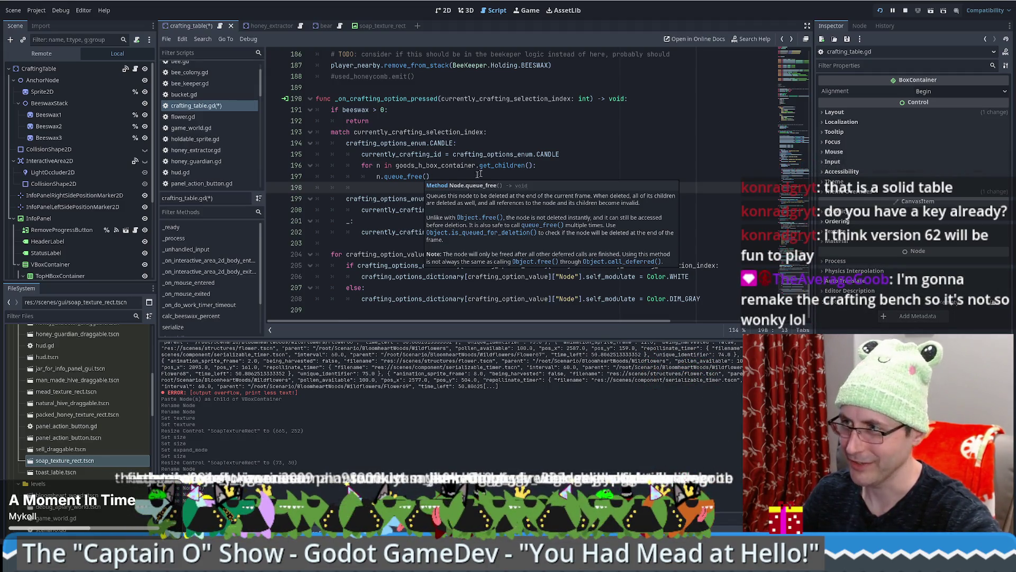
{"action": "mouse_move", "coordinate": [500, 168]}
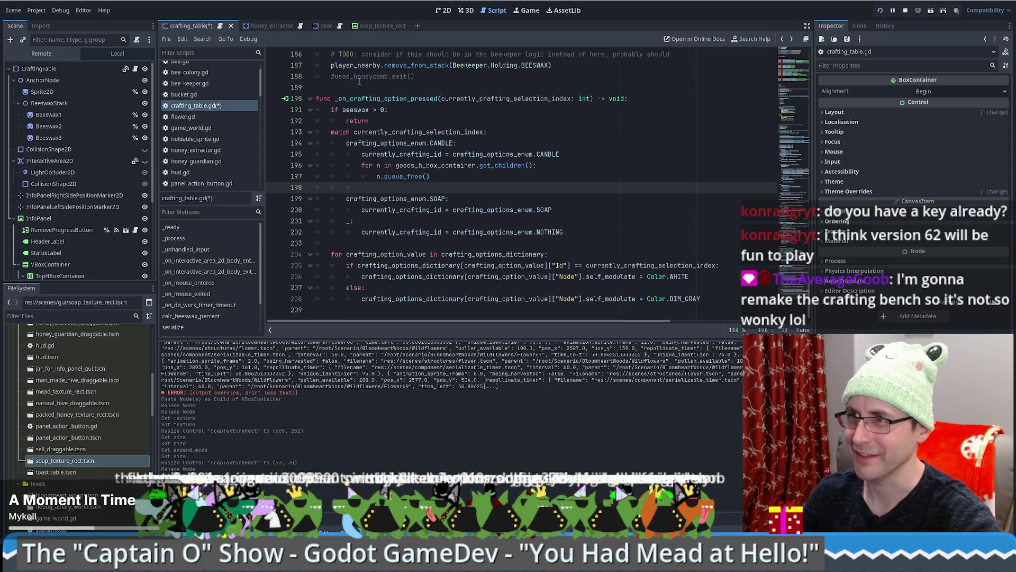
{"action": "left_click", "coordinate": [379, 28]}
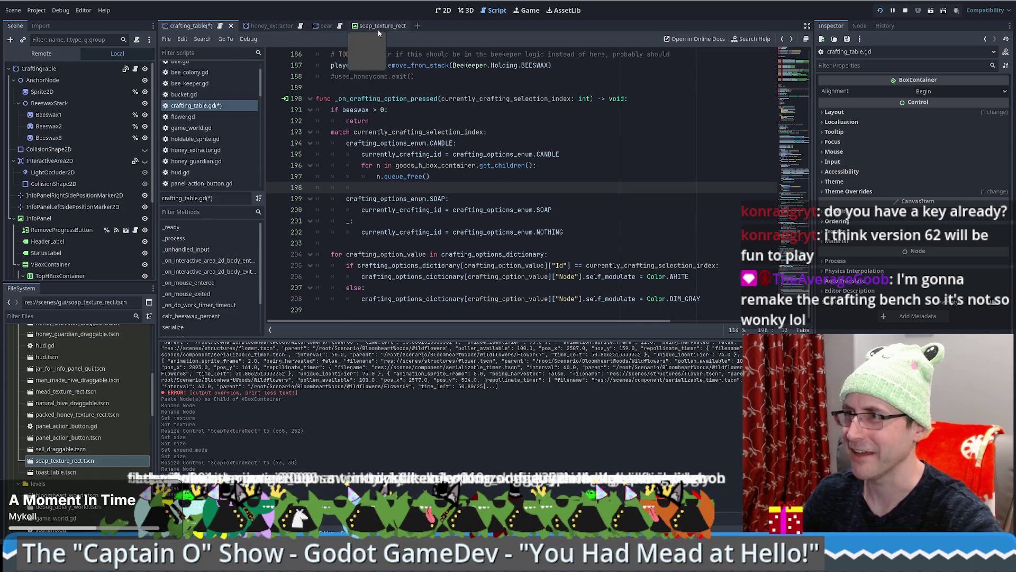
{"action": "left_click", "coordinate": [185, 24]}
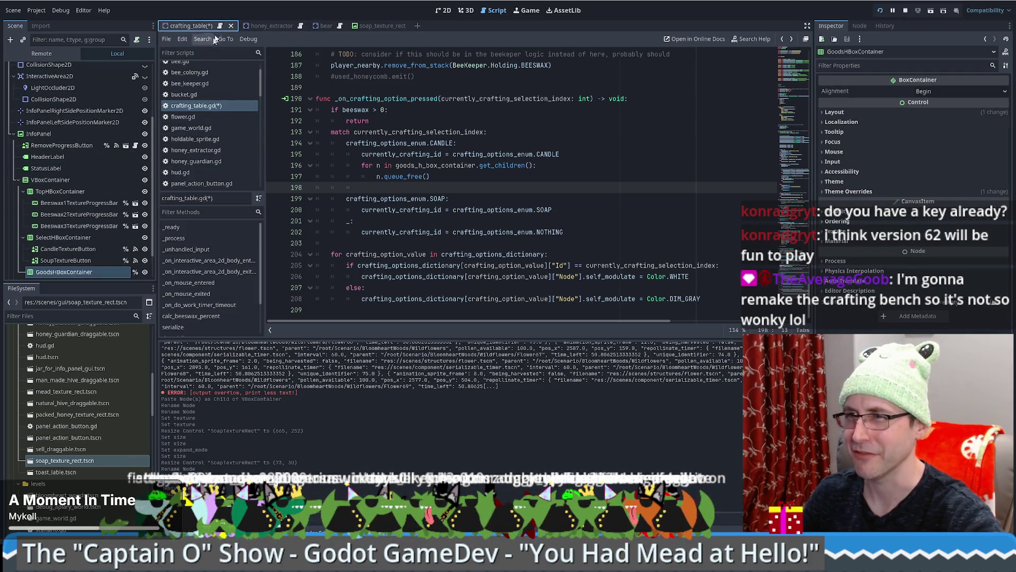
{"action": "scroll", "coordinate": [121, 192], "scroll_direction": "up", "scroll_amount": 5}
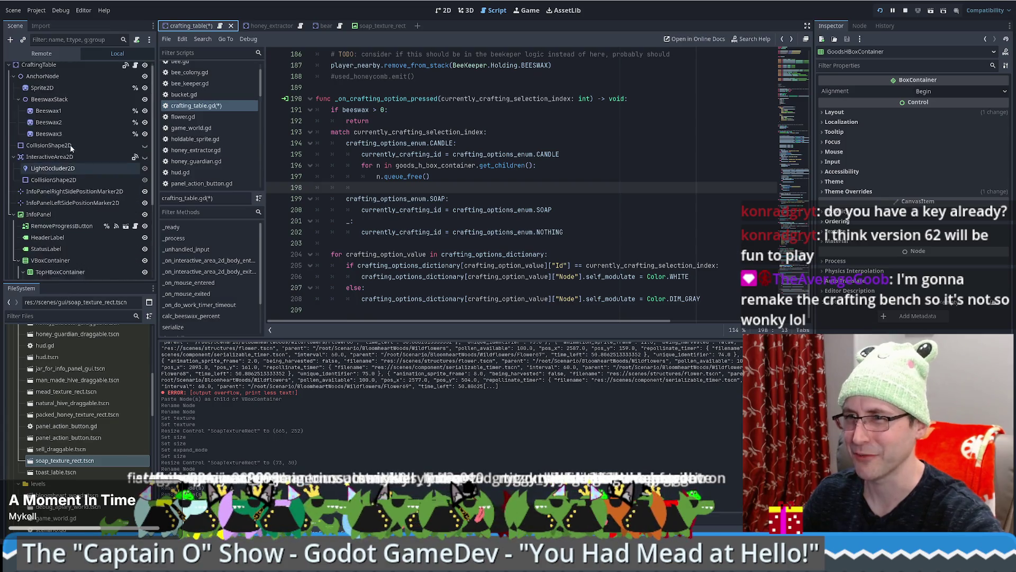
{"action": "left_click", "coordinate": [443, 10]}
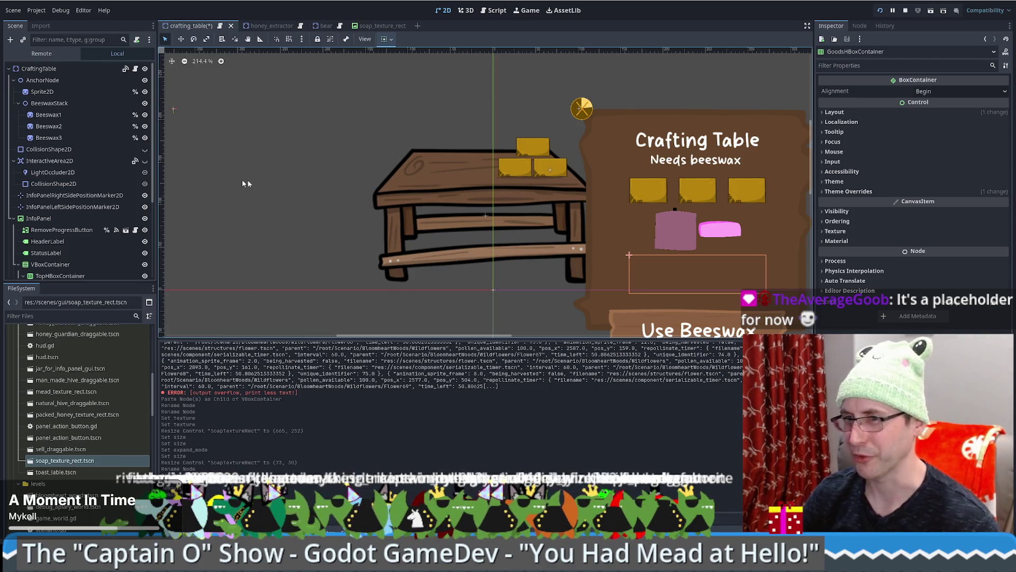
{"action": "left_click", "coordinate": [220, 25]}
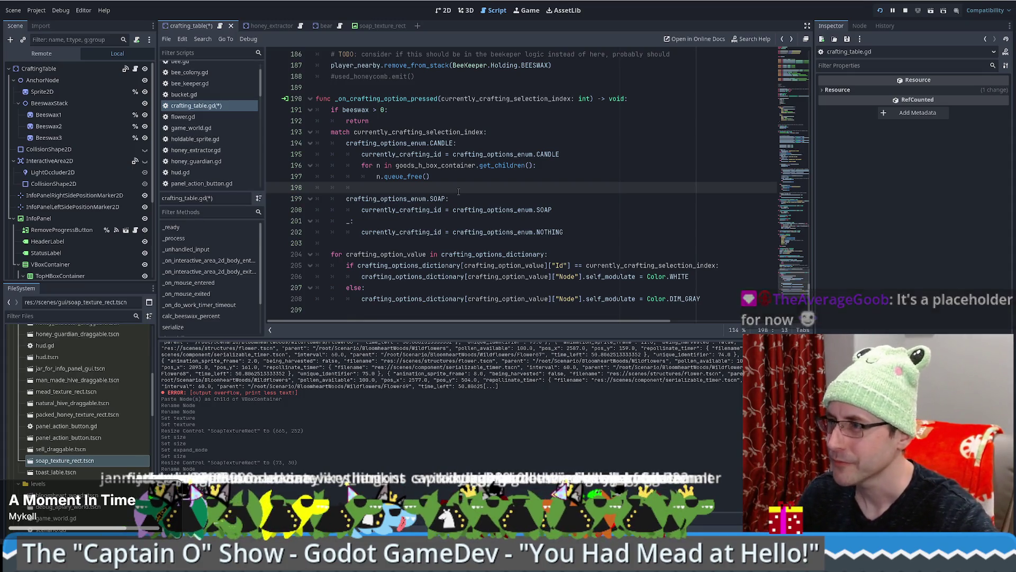
{"action": "scroll", "coordinate": [458, 191], "scroll_direction": "up", "scroll_amount": 1}
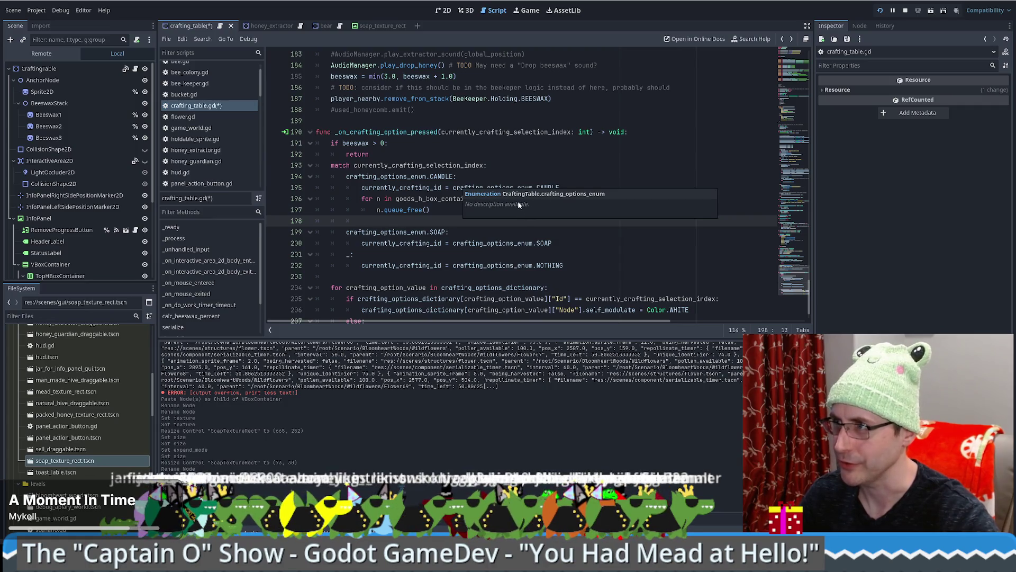
{"action": "left_click", "coordinate": [671, 179]}
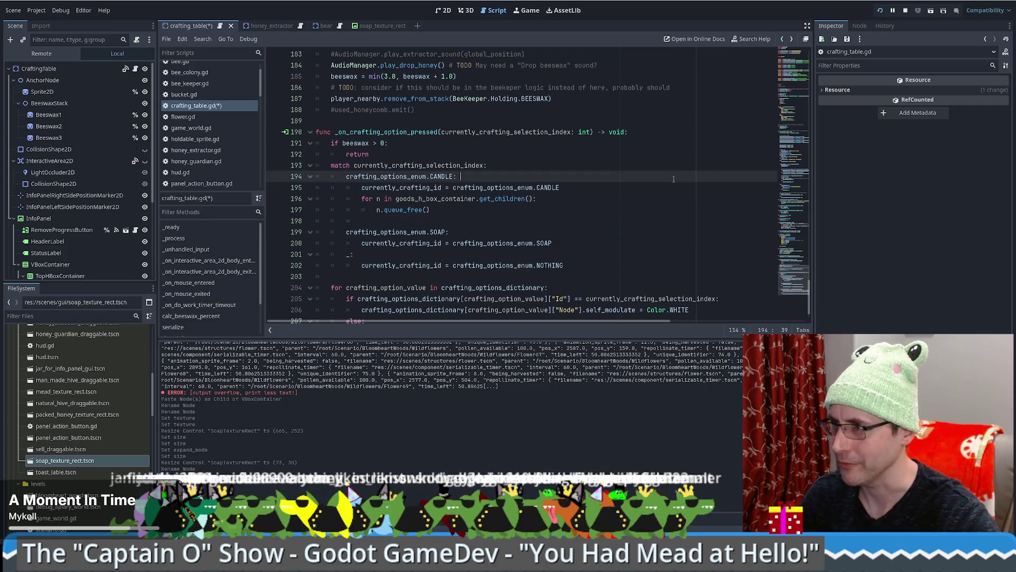
{"action": "left_click", "coordinate": [629, 197]}
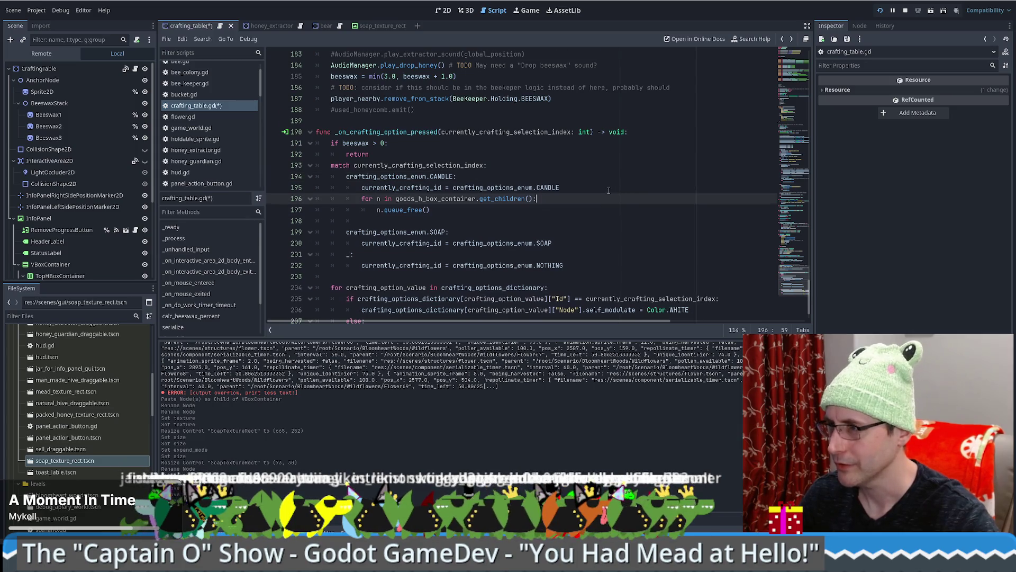
{"action": "scroll", "coordinate": [614, 190], "scroll_direction": "down", "scroll_amount": 1}
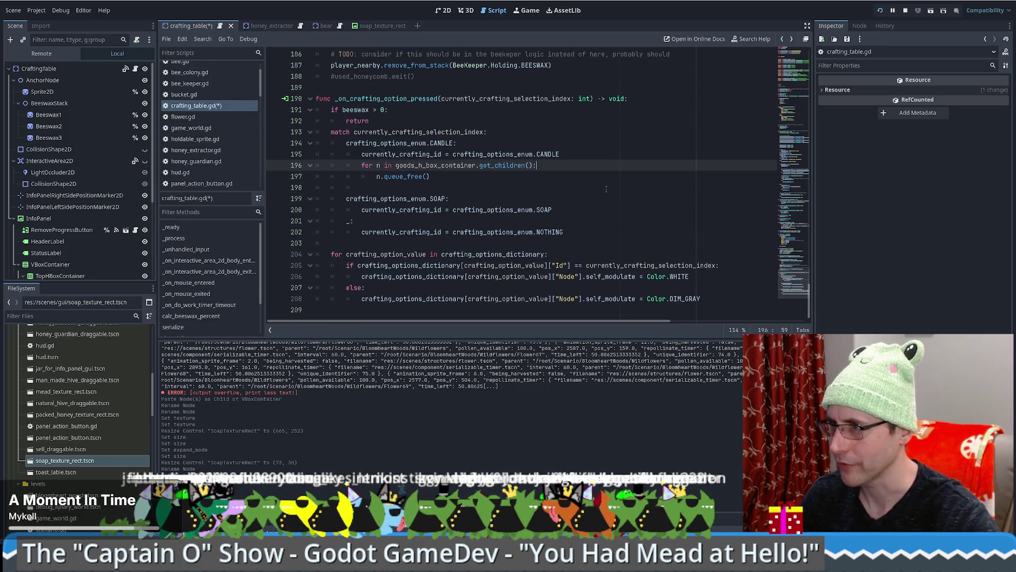
{"action": "left_click", "coordinate": [450, 180]}
Step: Add a dedented 'for i in range(3):' loop after queue_free and open range()'s documentation
{"action": "key", "text": "Return"}
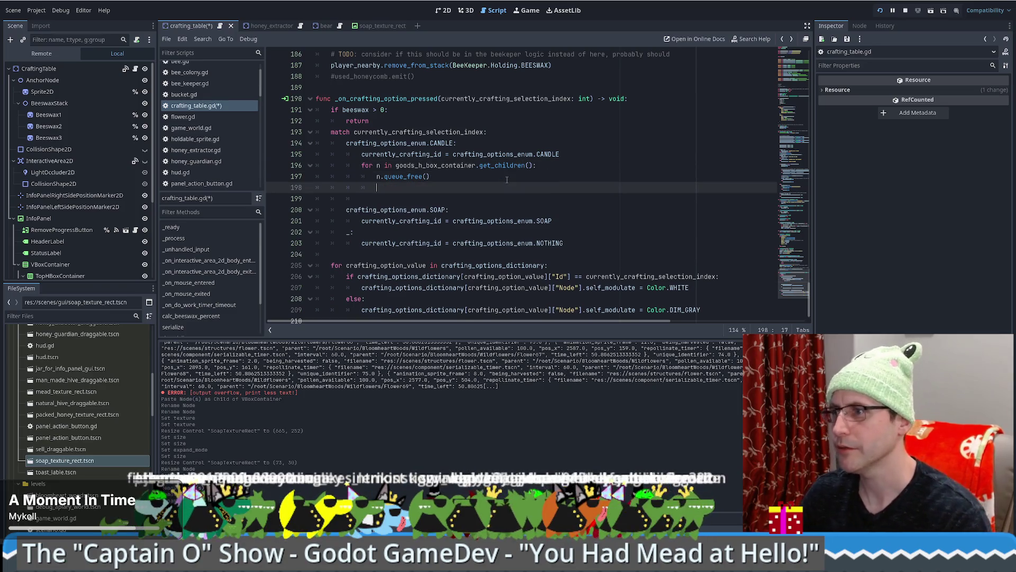
{"action": "key", "text": "BackSpace"}
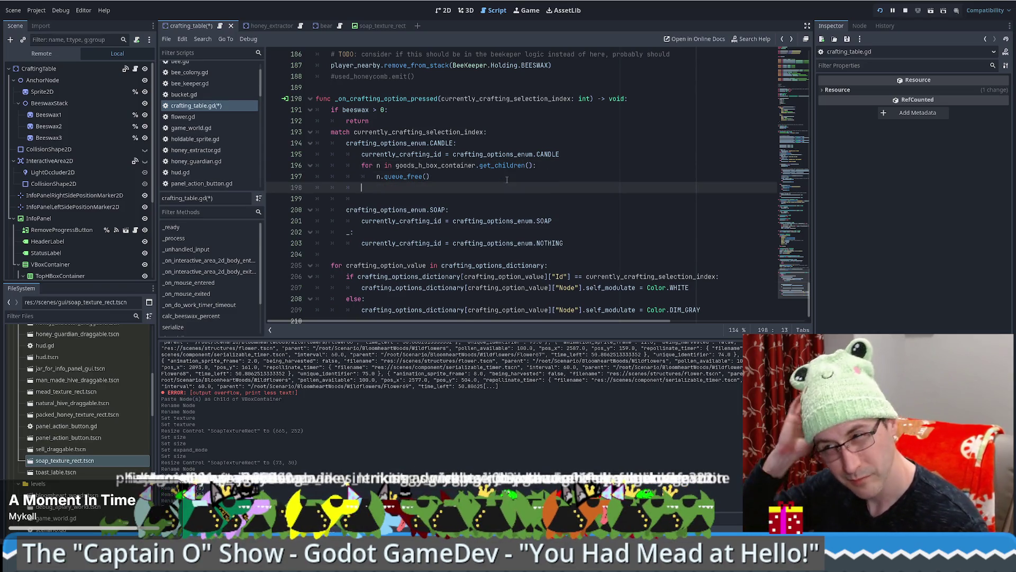
{"action": "type", "text": "for"}
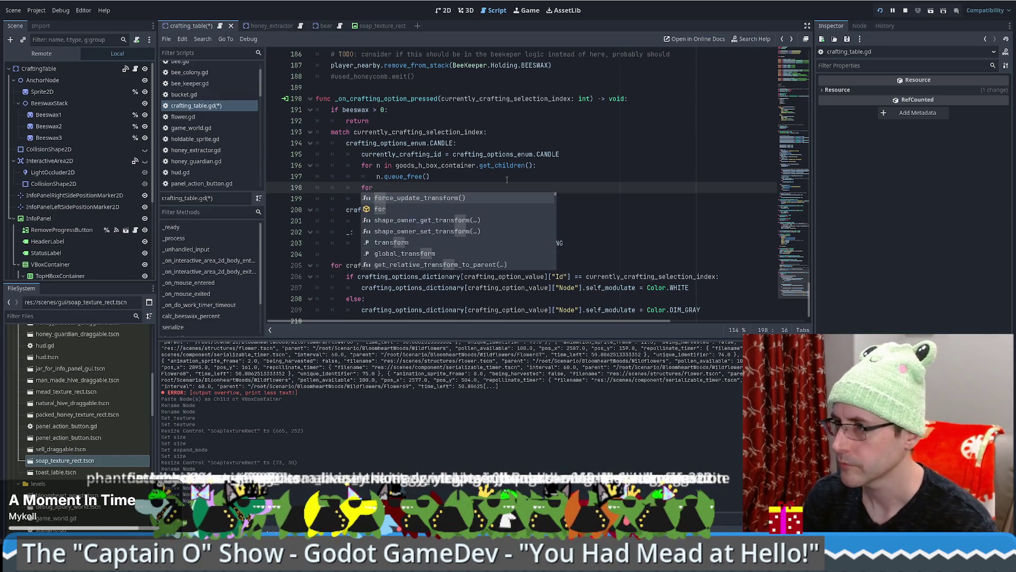
{"action": "type", "text": " i in ran"}
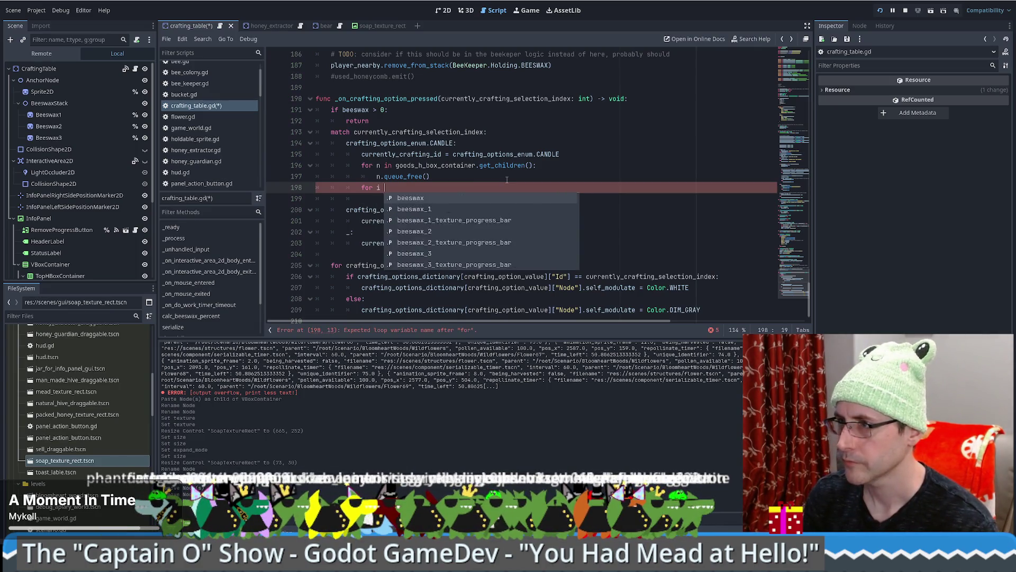
{"action": "type", "text": "ge"}
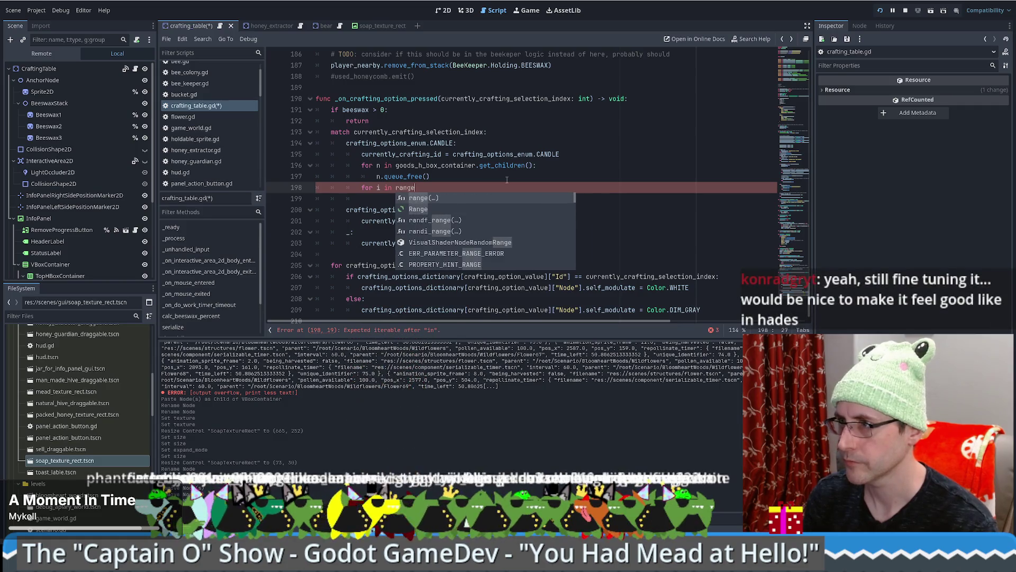
{"action": "type", "text": "_"}
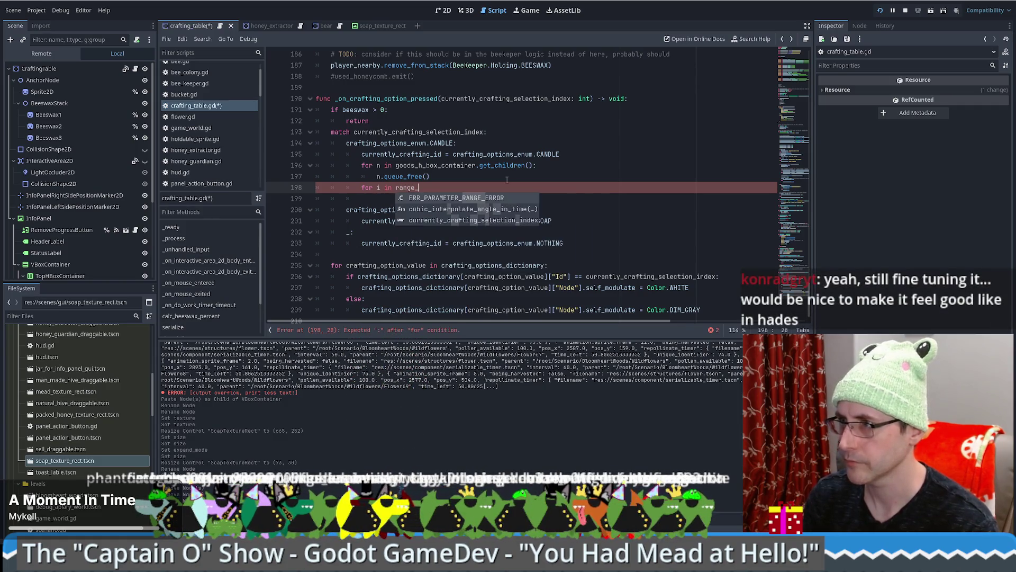
{"action": "key", "text": "BackSpace"}
{"action": "type", "text": "(3"}
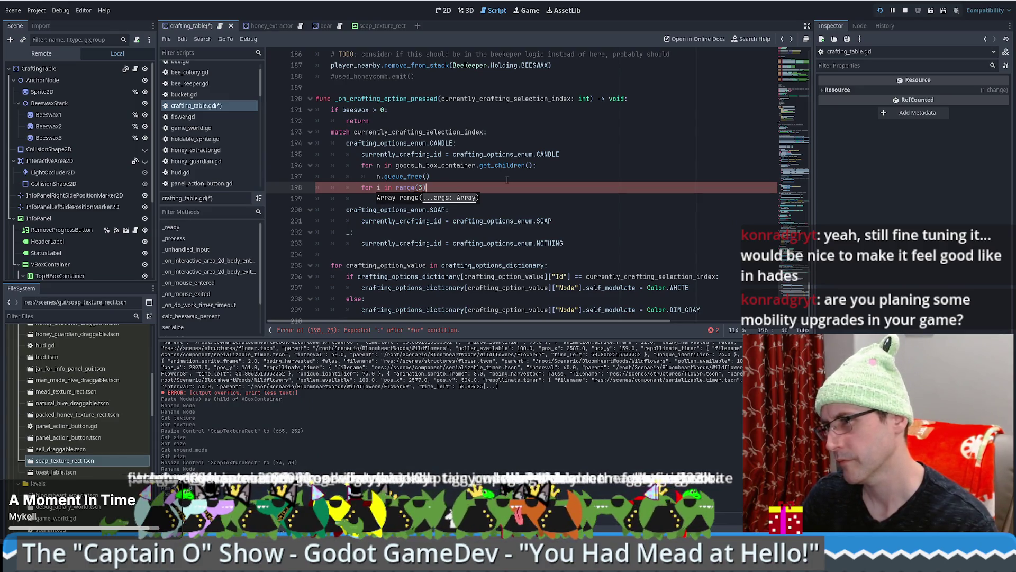
{"action": "type", "text": ":"}
{"action": "key", "text": "Return"}
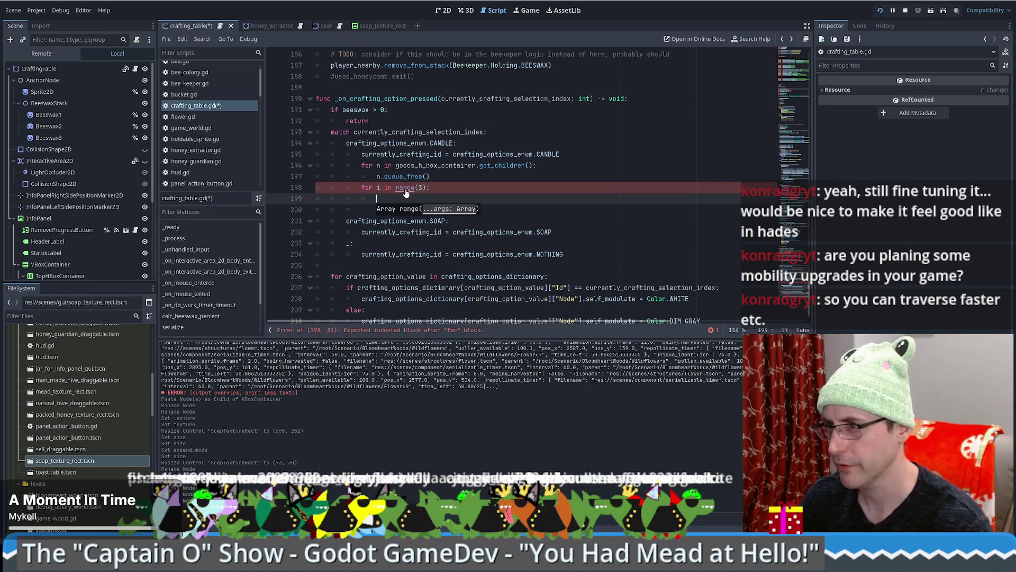
{"action": "left_click", "coordinate": [404, 188], "text": "ctrl"}
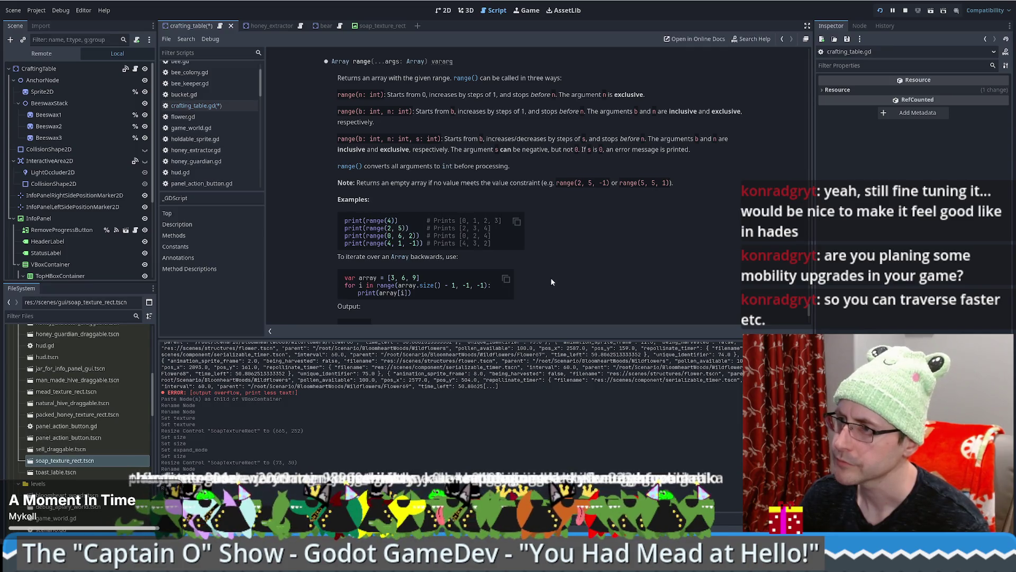
Step: Leave the range() help page and place the caret on the empty loop body line 199
{"action": "scroll", "coordinate": [551, 278], "scroll_direction": "down", "scroll_amount": 5}
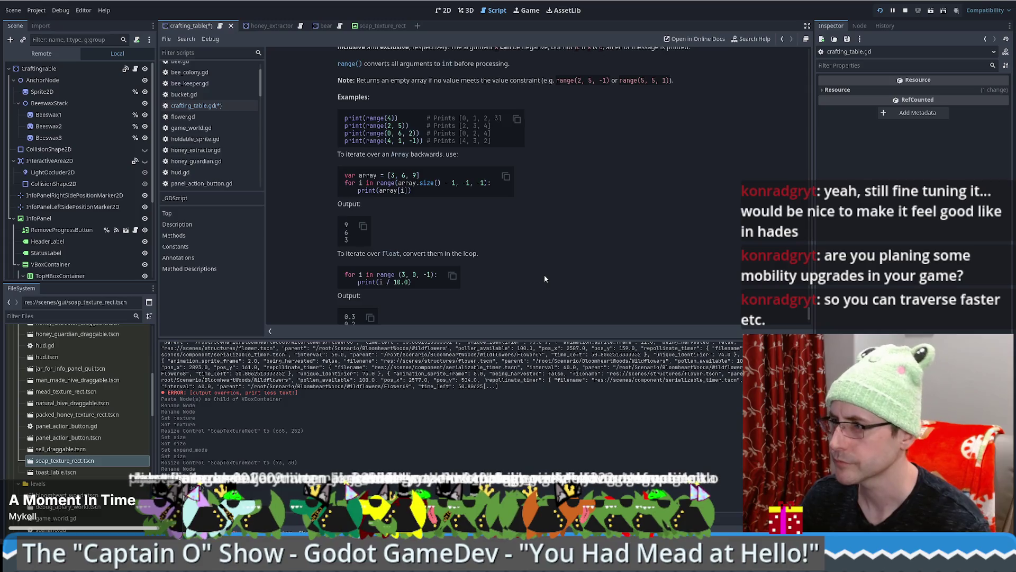
{"action": "scroll", "coordinate": [544, 274], "scroll_direction": "down", "scroll_amount": 3}
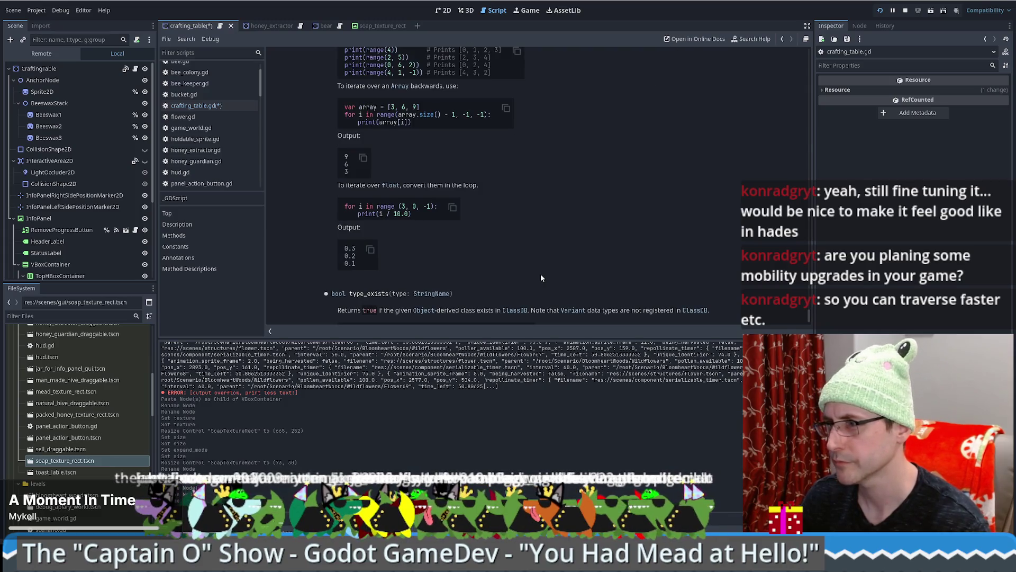
{"action": "key", "text": "alt+Left"}
{"action": "left_click", "coordinate": [476, 197]}
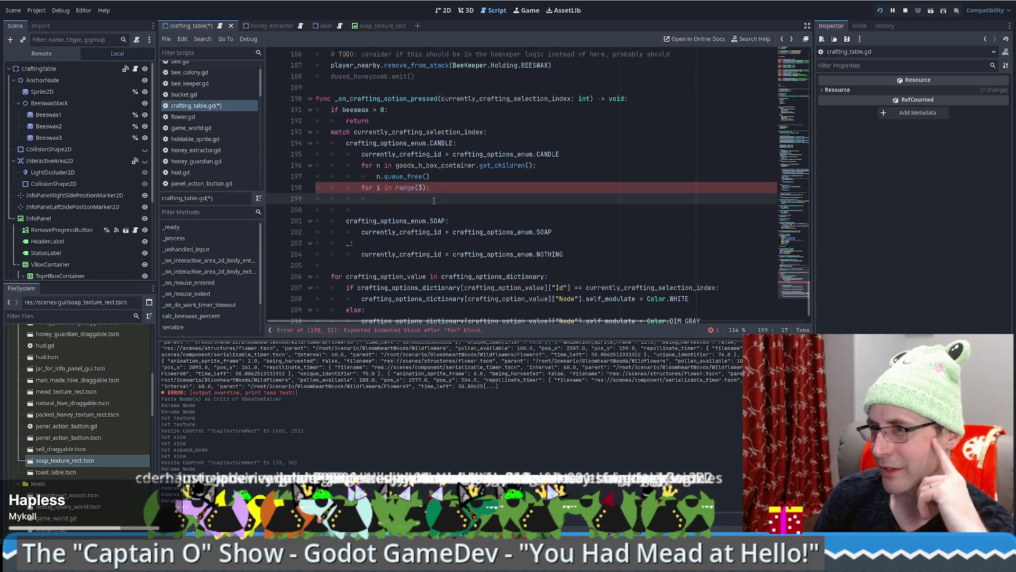
{"action": "scroll", "coordinate": [434, 200], "scroll_direction": "down", "scroll_amount": 1}
{"action": "scroll", "coordinate": [435, 195], "scroll_direction": "up", "scroll_amount": 2}
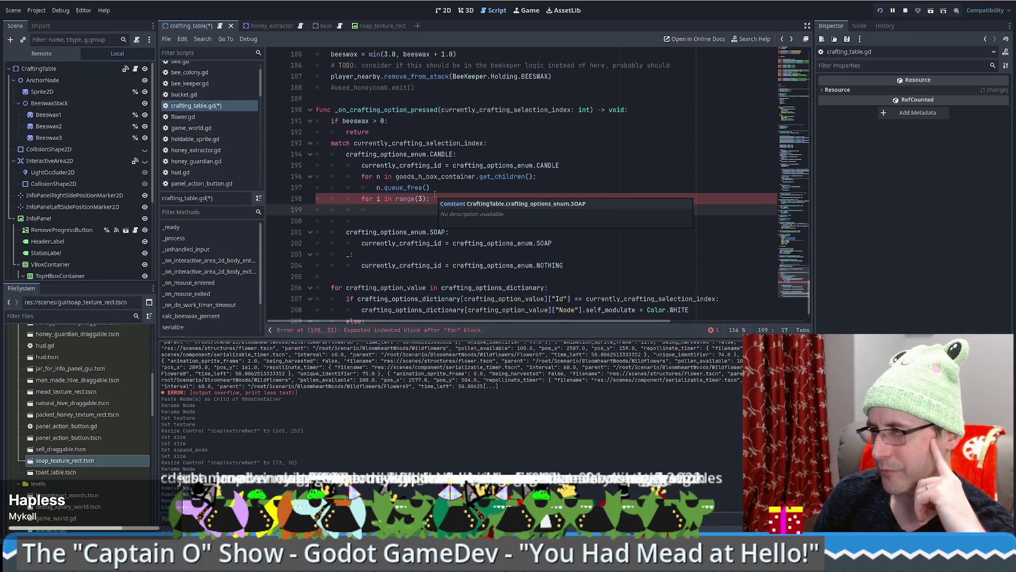
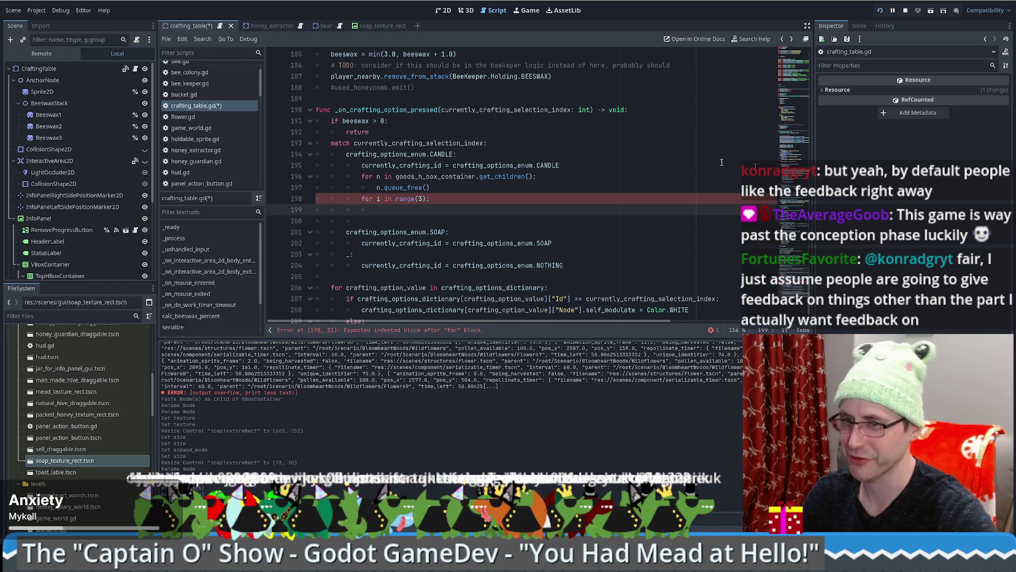
Step: Review the loop lines above, then place the cursor on empty line 199 inside the range(3) loop
{"action": "left_click", "coordinate": [631, 178]}
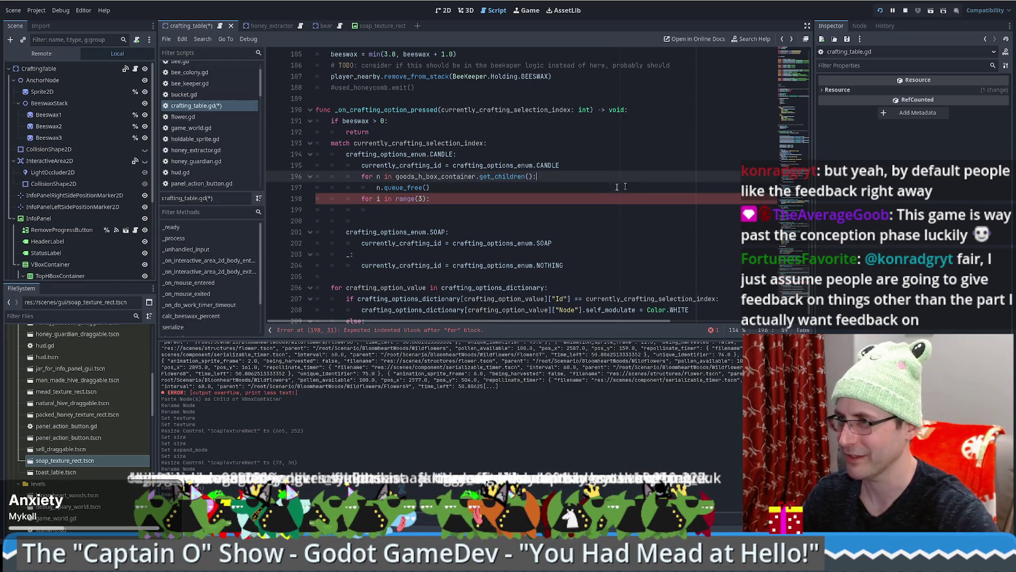
{"action": "left_click", "coordinate": [473, 212]}
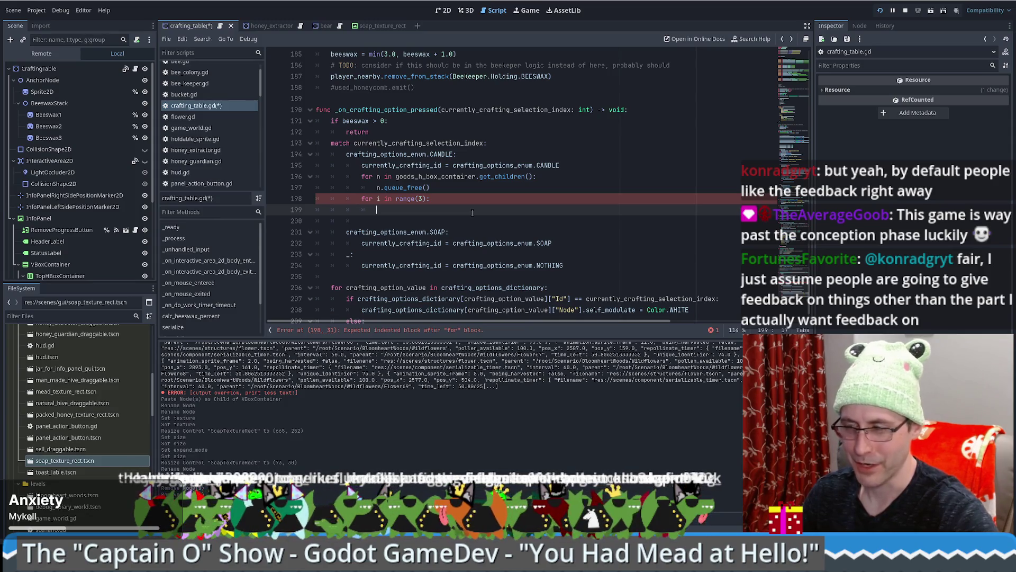
{"action": "left_click", "coordinate": [464, 195]}
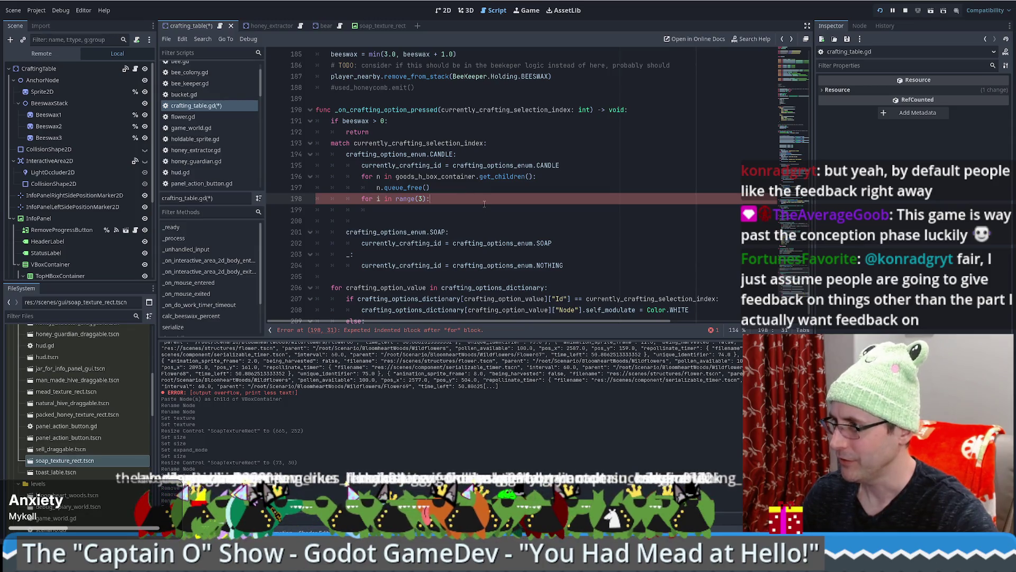
{"action": "left_click", "coordinate": [483, 207]}
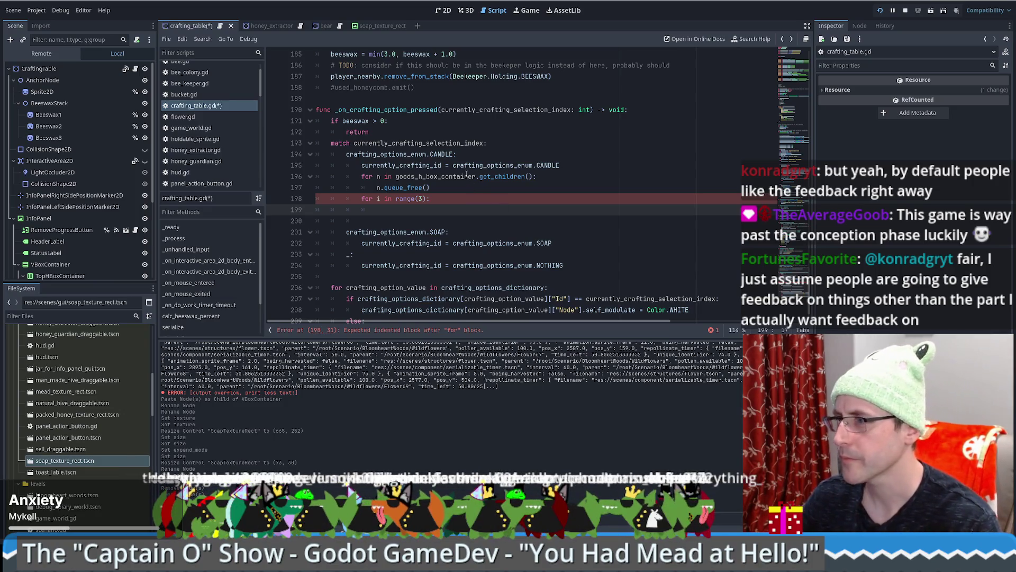
{"action": "double_click", "coordinate": [466, 176]}
{"action": "left_click", "coordinate": [468, 210]}
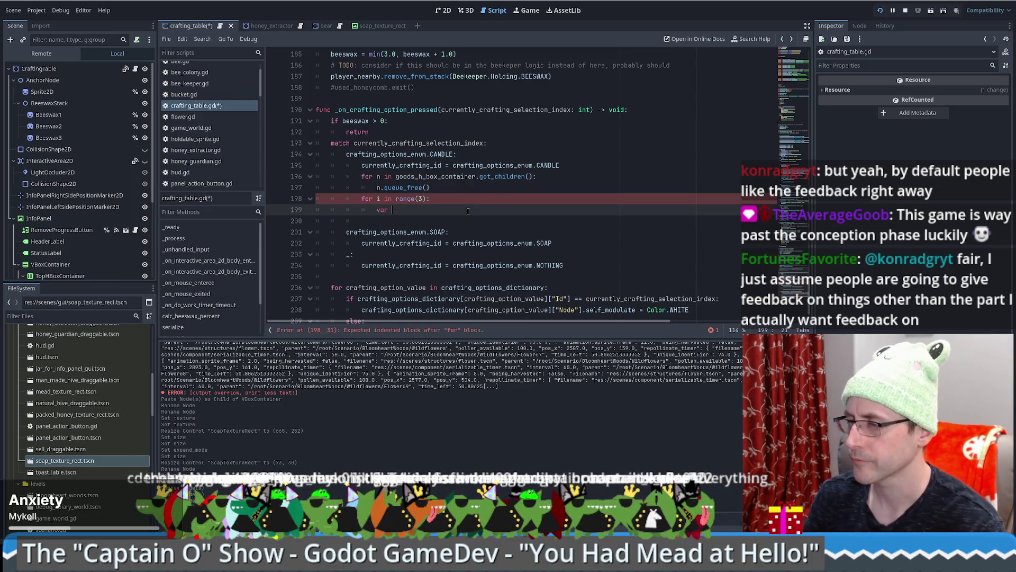
Step: Write 'var texture' on line 199 as the range(3) loop body, with no value yet
{"action": "type", "text": "var"}
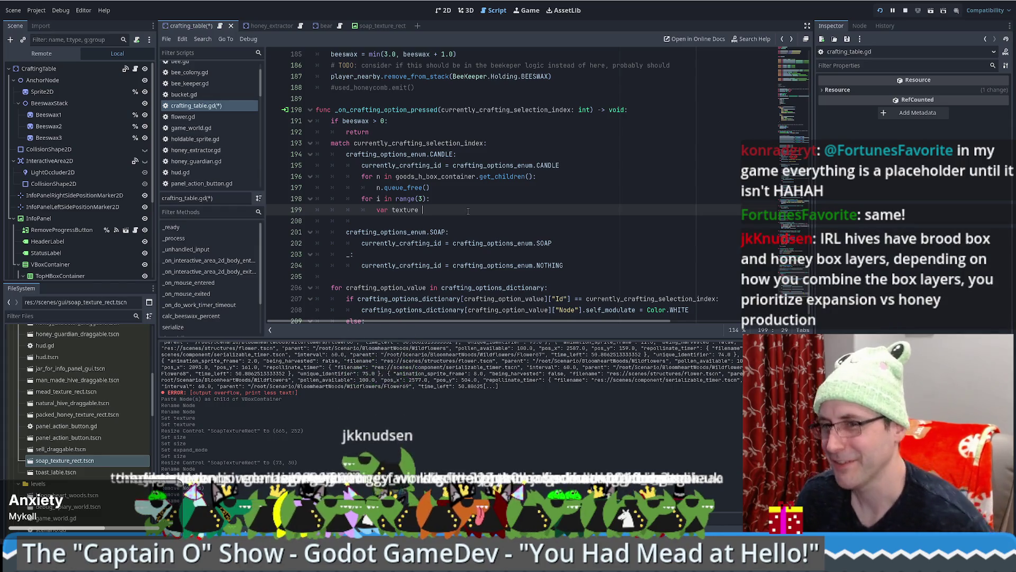
{"action": "scroll", "coordinate": [545, 192], "scroll_direction": "down", "scroll_amount": 1}
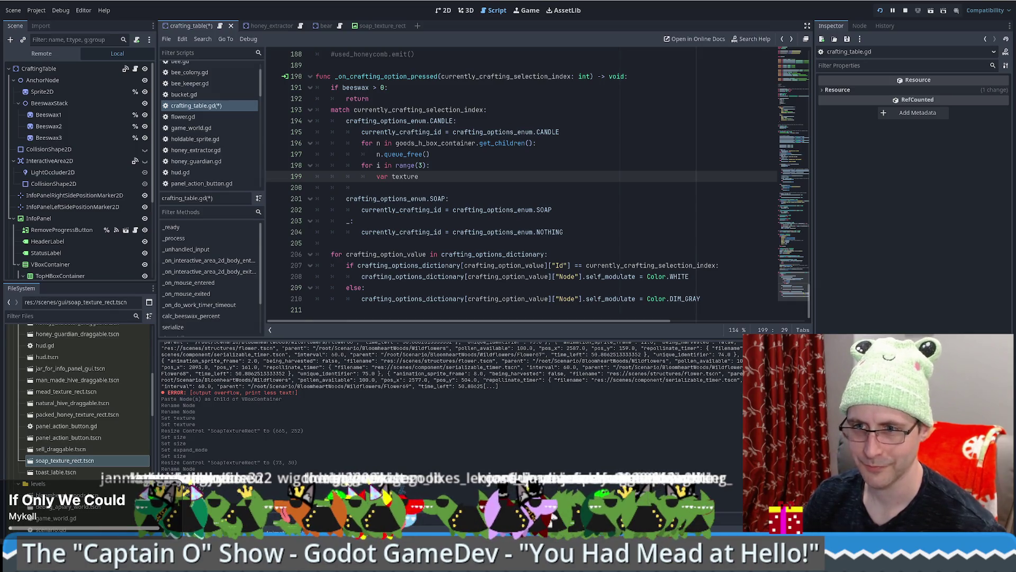
{"action": "left_click", "coordinate": [429, 276]}
{"action": "key", "text": "Down"}
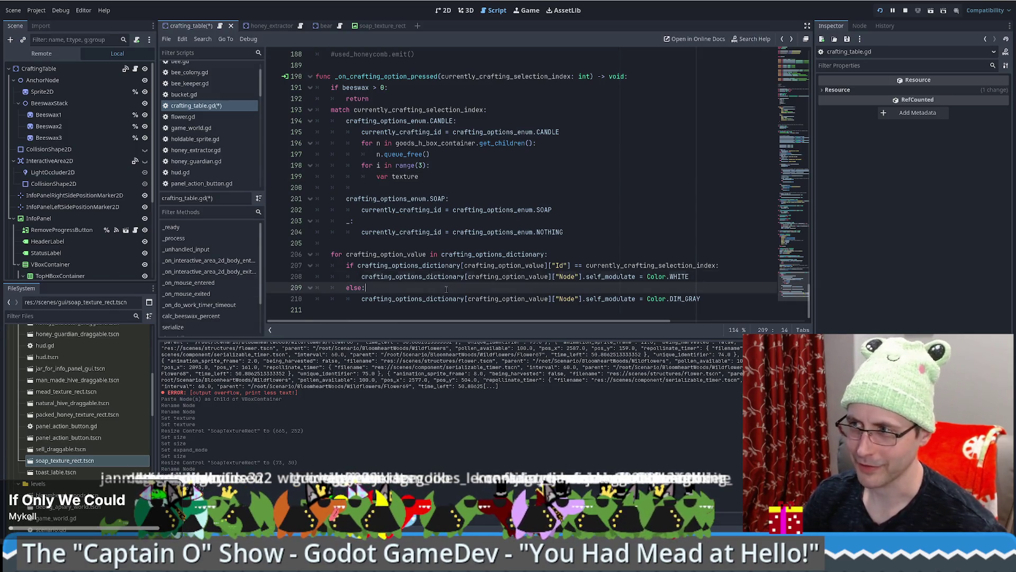
{"action": "mouse_move", "coordinate": [640, 270]}
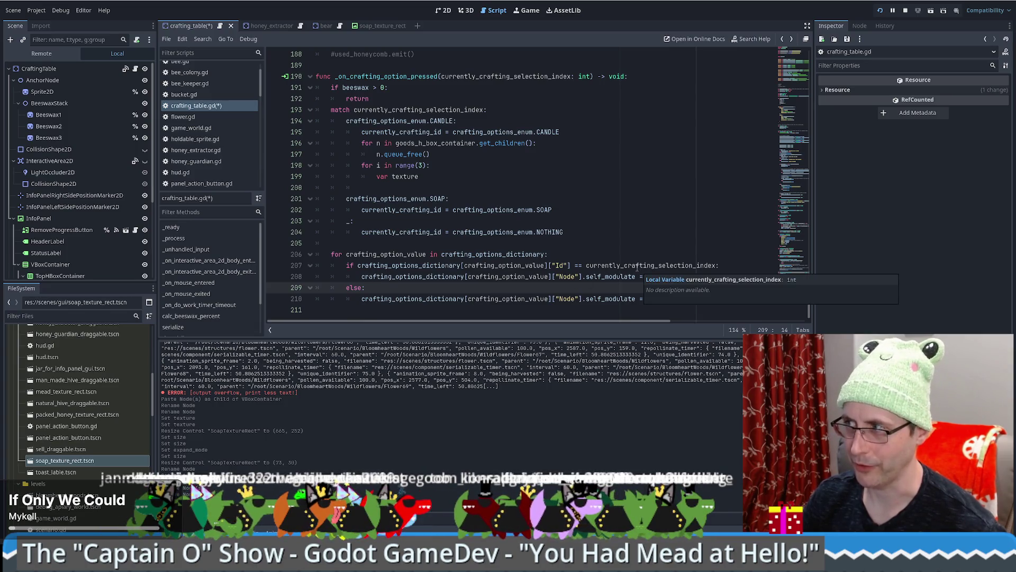
{"action": "left_click", "coordinate": [550, 254]}
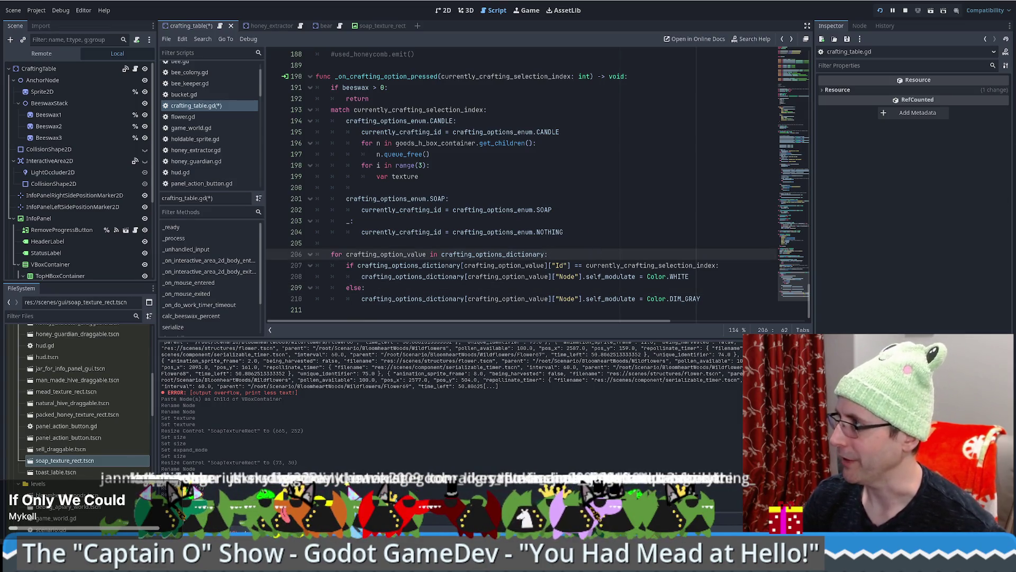
{"action": "left_click", "coordinate": [616, 201]}
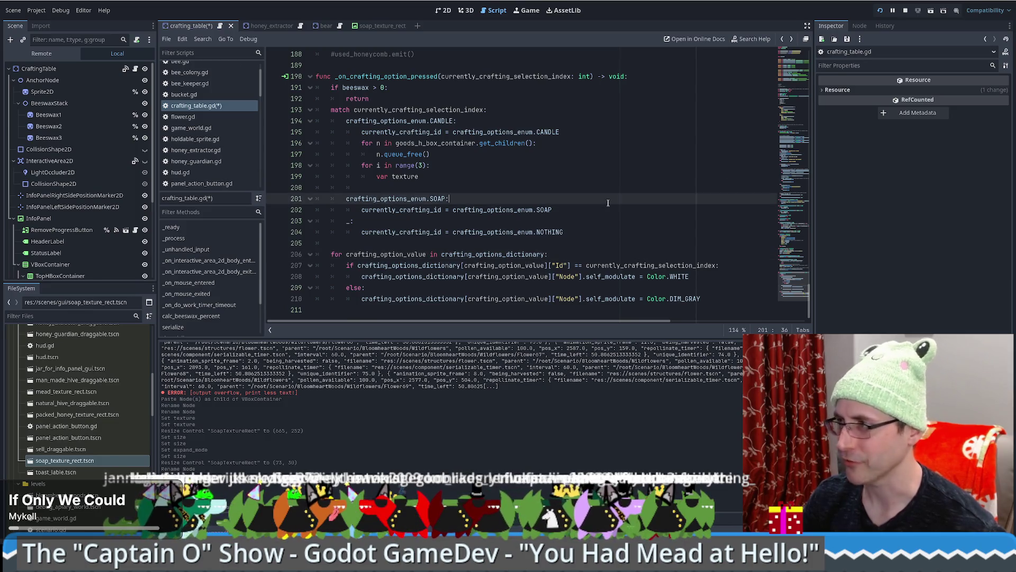
{"action": "scroll", "coordinate": [616, 205], "scroll_direction": "up", "scroll_amount": 2}
{"action": "scroll", "coordinate": [616, 205], "scroll_direction": "down", "scroll_amount": 2}
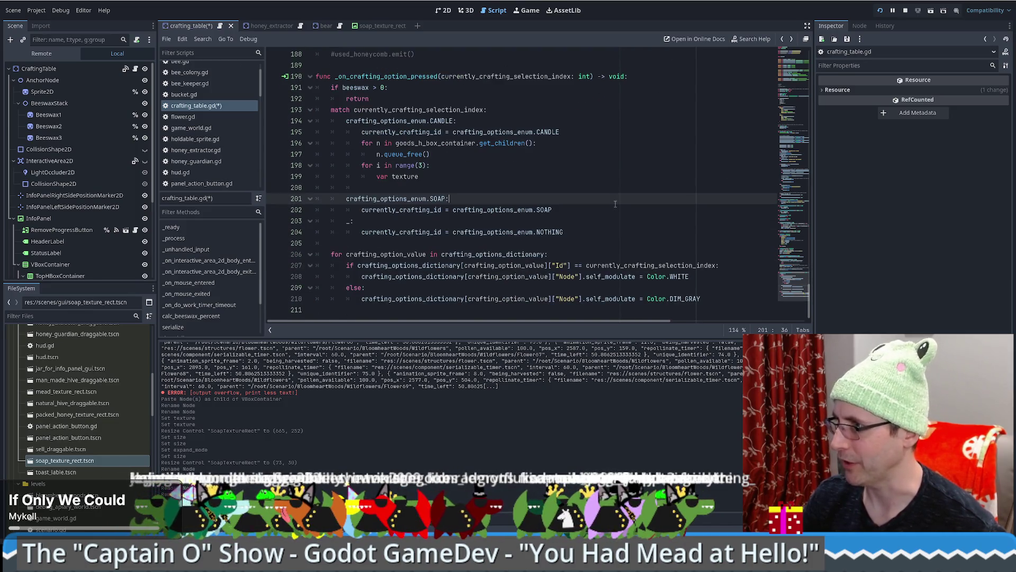
{"action": "scroll", "coordinate": [616, 205], "scroll_direction": "up", "scroll_amount": 3}
{"action": "left_click", "coordinate": [568, 212]}
{"action": "scroll", "coordinate": [569, 213], "scroll_direction": "down", "scroll_amount": 3}
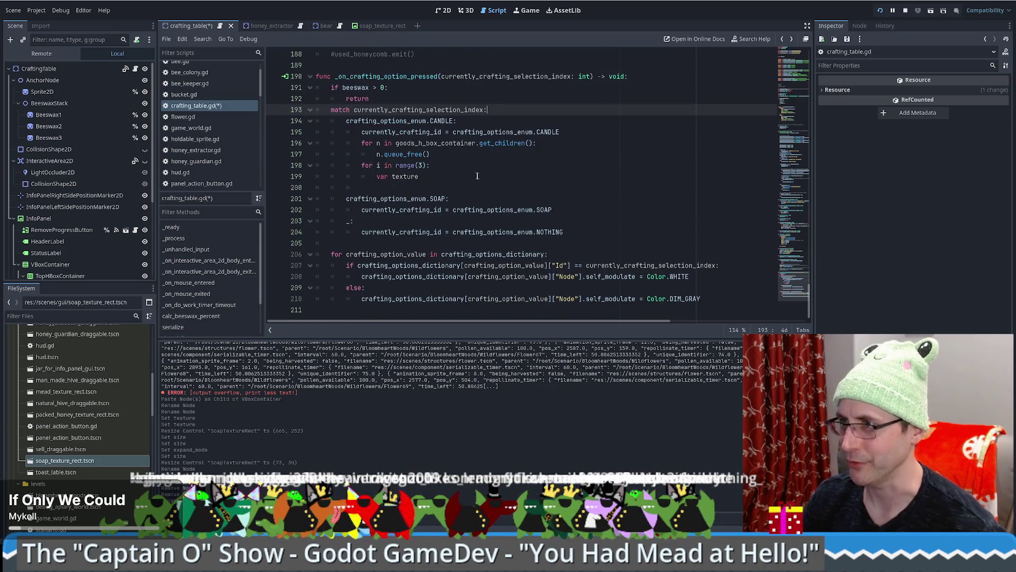